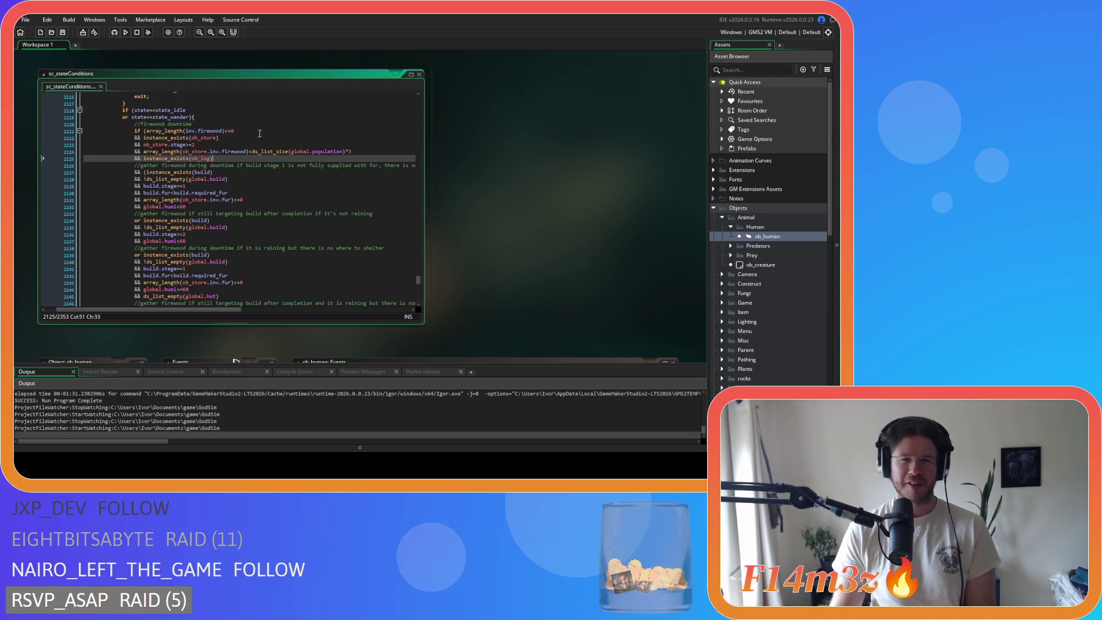
Delete 'array_length(inv.firewood)<=0 &&' from the firewood downtime condition.
{"action": "left_click", "coordinate": [259, 144]}
{"action": "left_click_drag", "start_coordinate": [156, 144], "coordinate": [225, 143]}
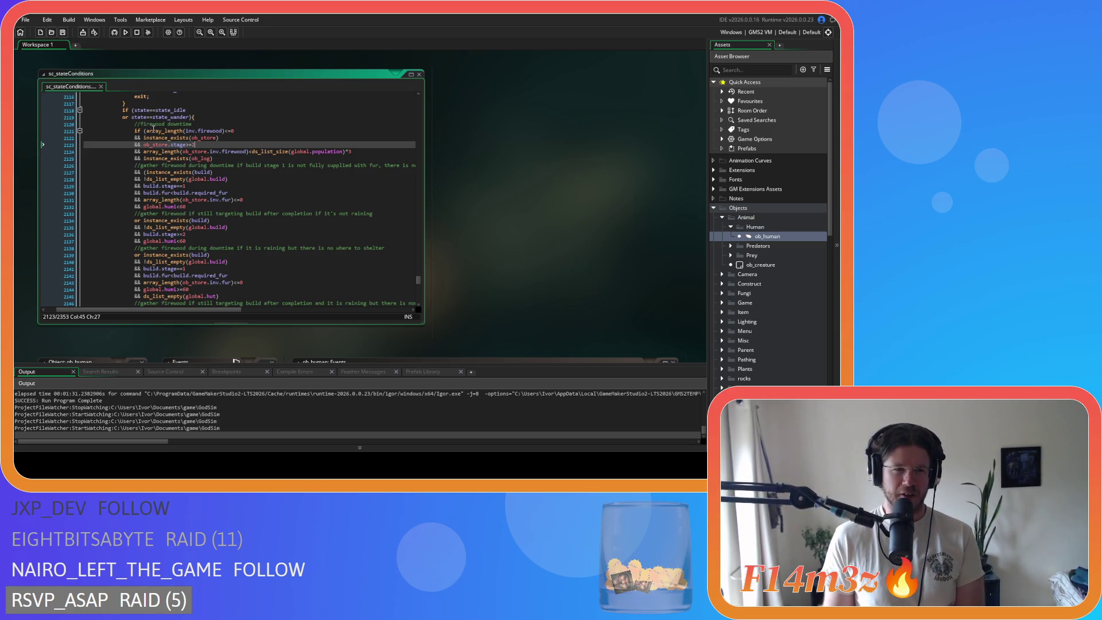
{"action": "left_click_drag", "start_coordinate": [147, 131], "coordinate": [144, 138]}
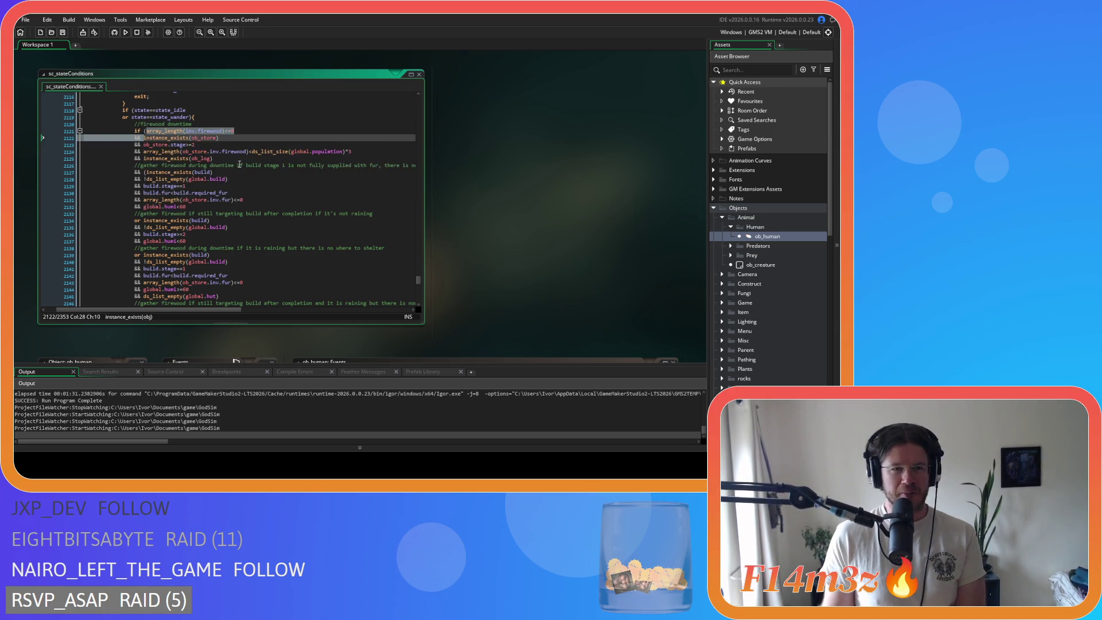
{"action": "key", "text": "Delete"}
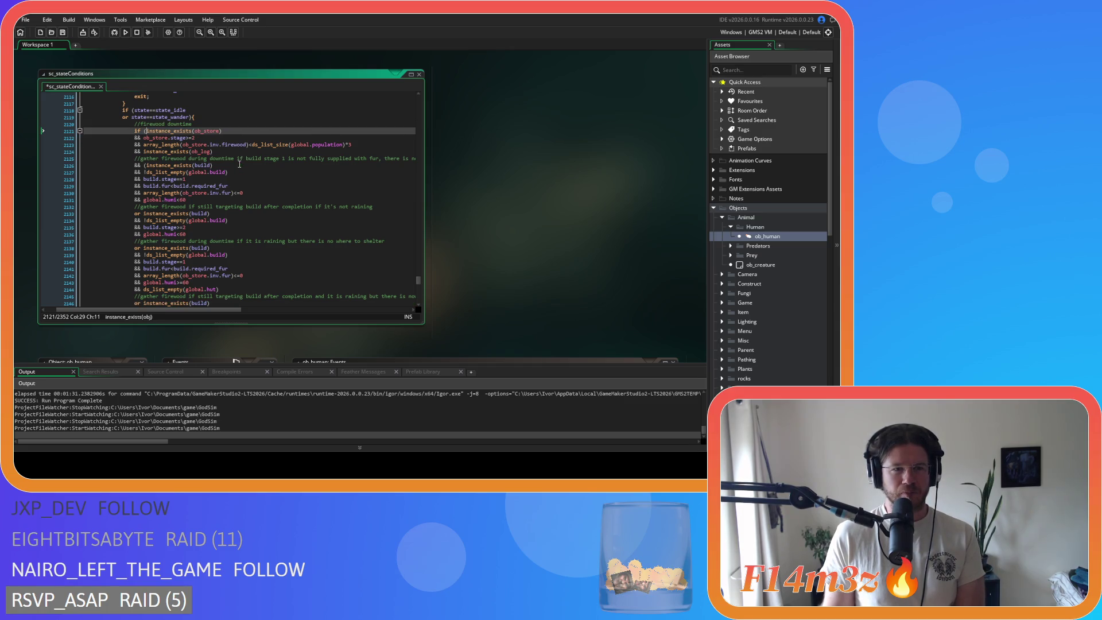
Select the alternative firewood-gathering condition lines below the downtime check.
{"action": "left_click_drag", "start_coordinate": [180, 131], "coordinate": [214, 151]}
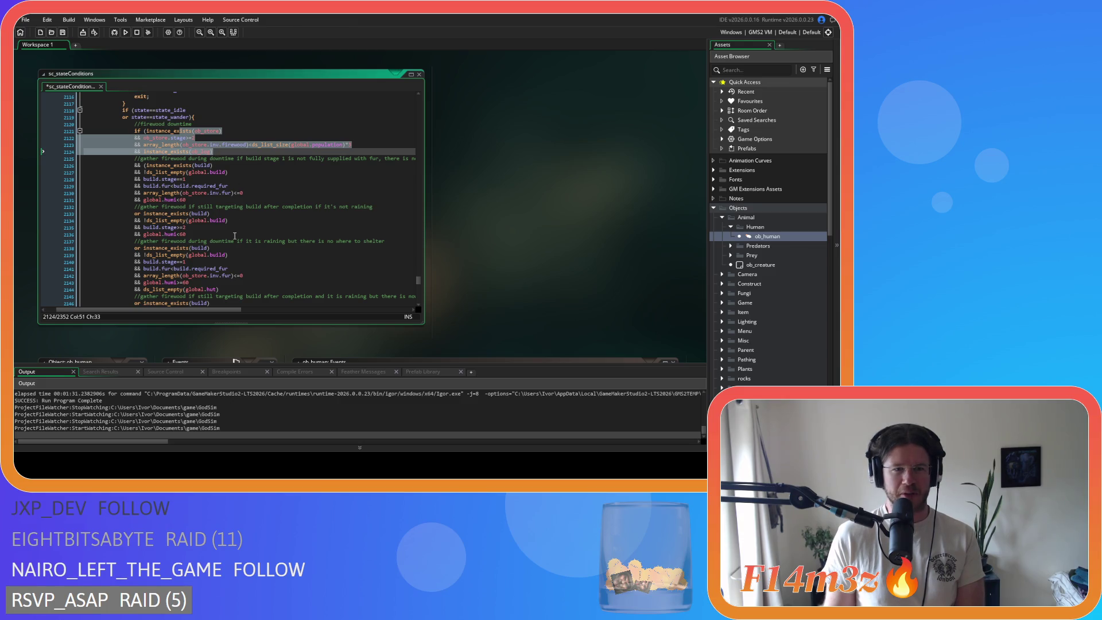
{"action": "scroll", "coordinate": [234, 235], "scroll_direction": "down", "scroll_amount": 4}
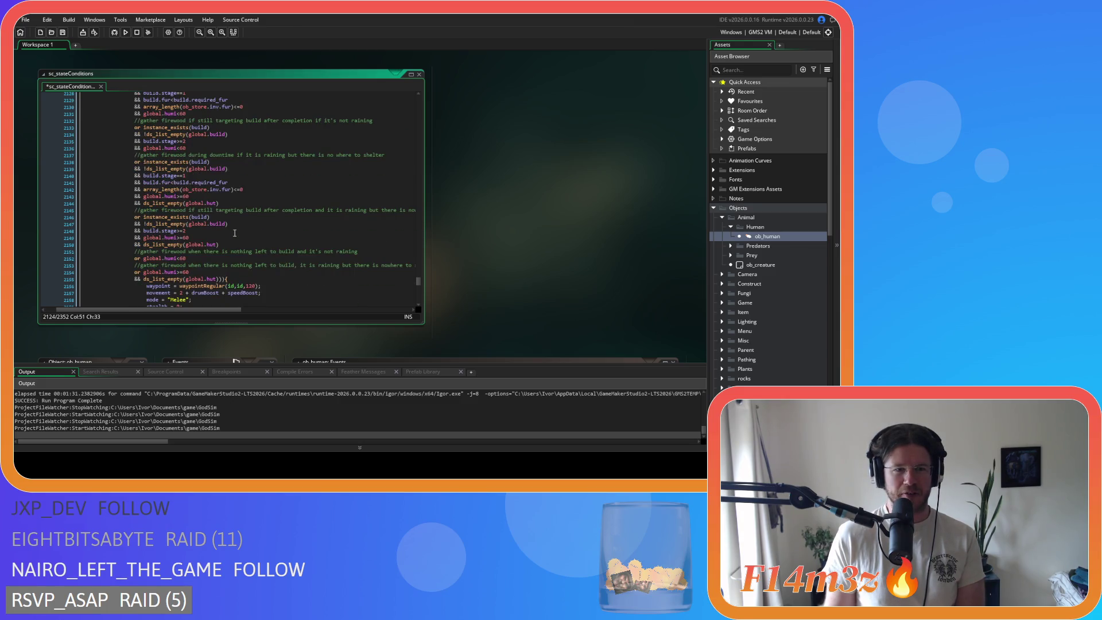
{"action": "scroll", "coordinate": [235, 233], "scroll_direction": "up", "scroll_amount": 2}
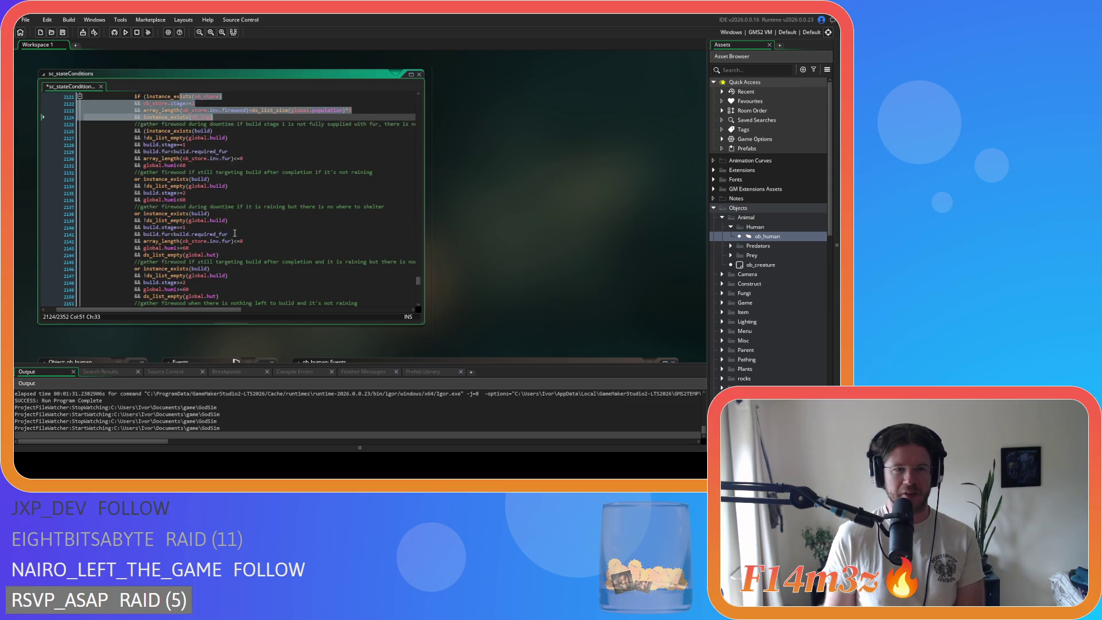
{"action": "scroll", "coordinate": [189, 189], "scroll_direction": "up", "scroll_amount": 1}
{"action": "left_click", "coordinate": [144, 149]}
{"action": "scroll", "coordinate": [211, 190], "scroll_direction": "down", "scroll_amount": 4}
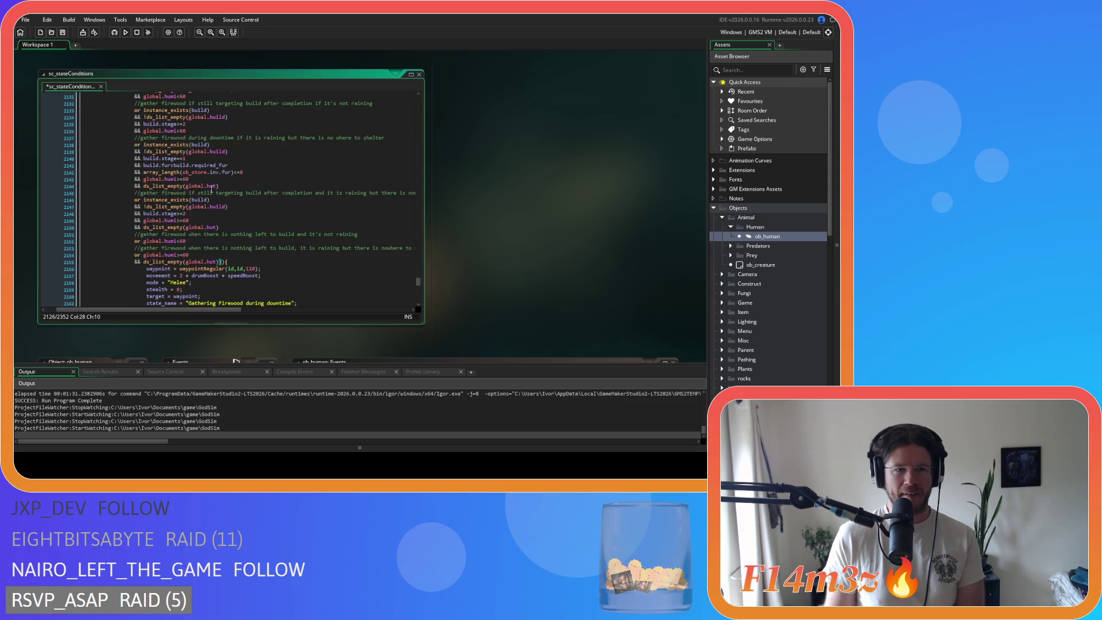
{"action": "mouse_move", "coordinate": [222, 262]}
{"action": "left_mouse_down"}
{"action": "mouse_move", "coordinate": [144, 221]}
{"action": "mouse_move", "coordinate": [115, 186]}
{"action": "mouse_move", "coordinate": [45, 144]}
{"action": "left_mouse_up"}
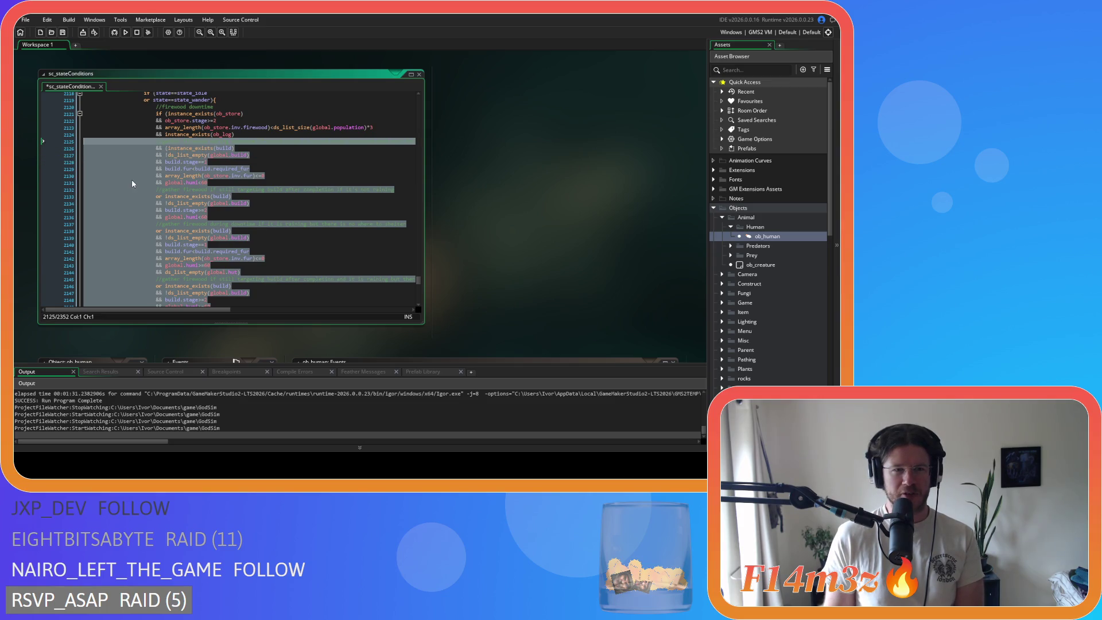
Remove the alternative conditions, leaving only the firewood-stock and ob_log checks, and save.
{"action": "key", "text": "BackSpace"}
{"action": "key", "text": "BackSpace"}
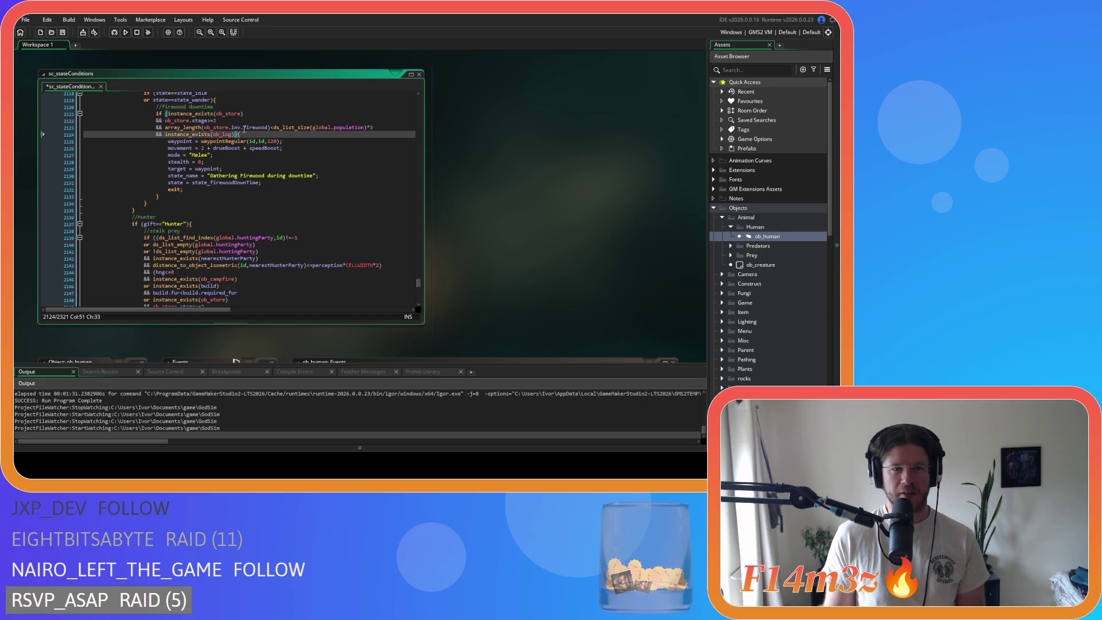
{"action": "left_click", "coordinate": [244, 129]}
{"action": "key", "text": "ctrl+s"}
{"action": "scroll", "coordinate": [244, 128], "scroll_direction": "up", "scroll_amount": 2}
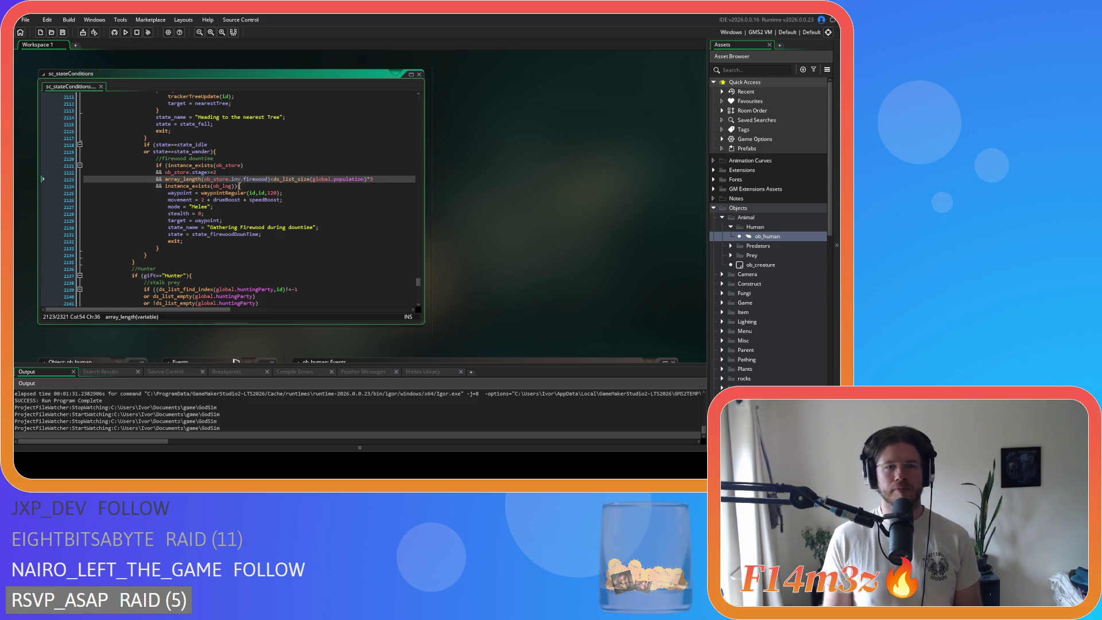
{"action": "left_click", "coordinate": [239, 187]}
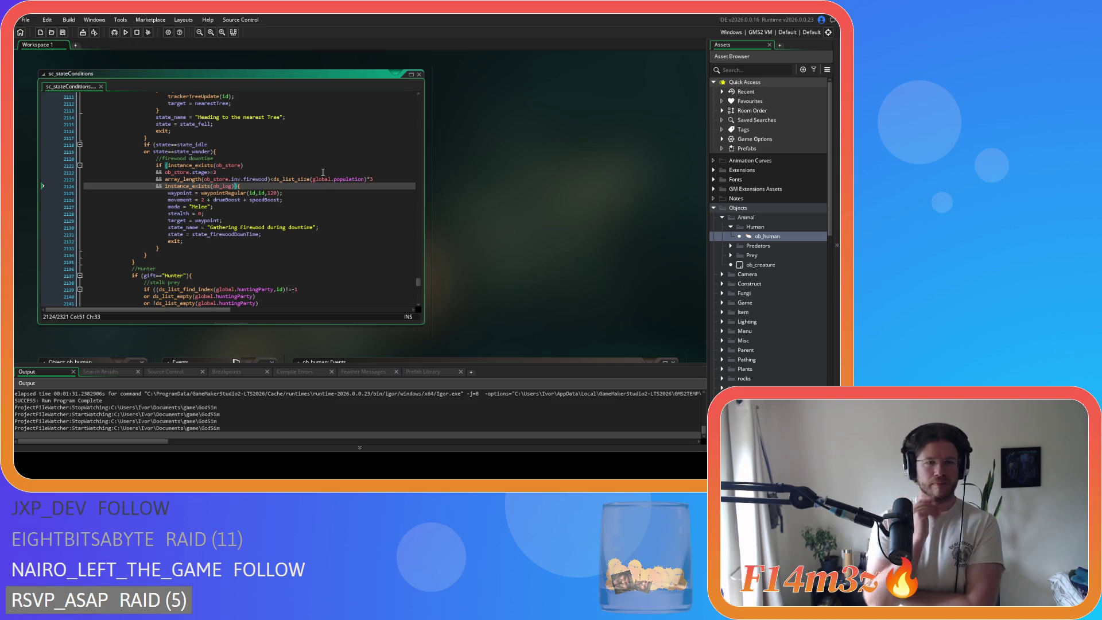
Add 'or state==state_shelter' and 'or state==state_sheltering' below state_wander, then save.
{"action": "left_click_drag", "start_coordinate": [210, 151], "coordinate": [143, 152]}
{"action": "key", "text": "ctrl+c"}
{"action": "key", "text": "Right"}
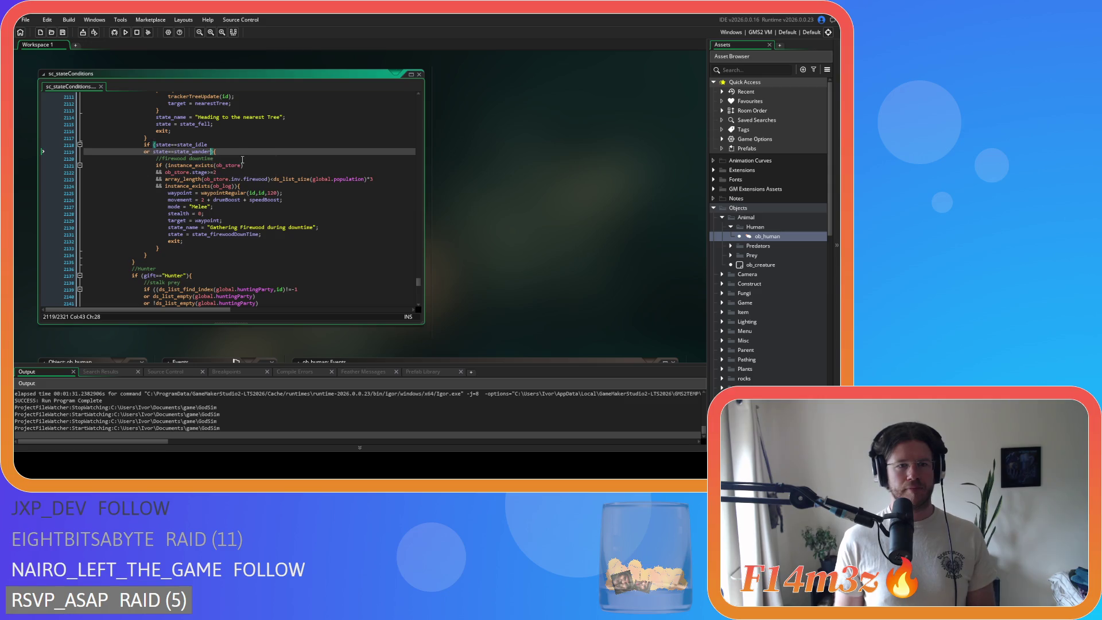
{"action": "key", "text": "Return"}
{"action": "key", "text": "ctrl+v"}
{"action": "key", "text": "BackSpace"}
{"action": "key", "text": "BackSpace"}
{"action": "key", "text": "BackSpace"}
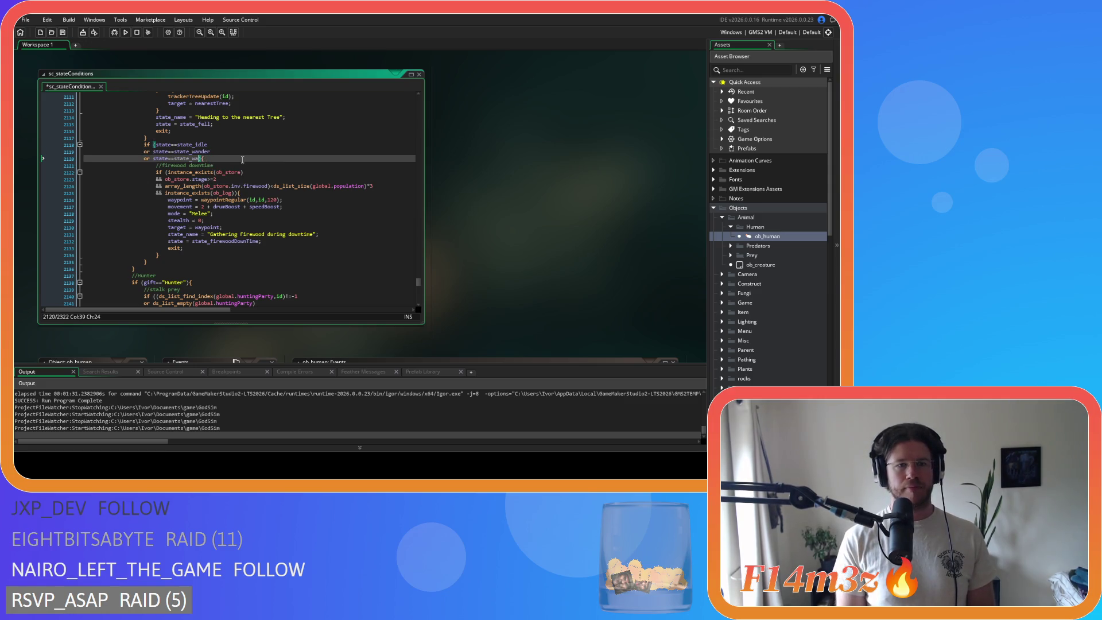
{"action": "type", "text": "shelter"}
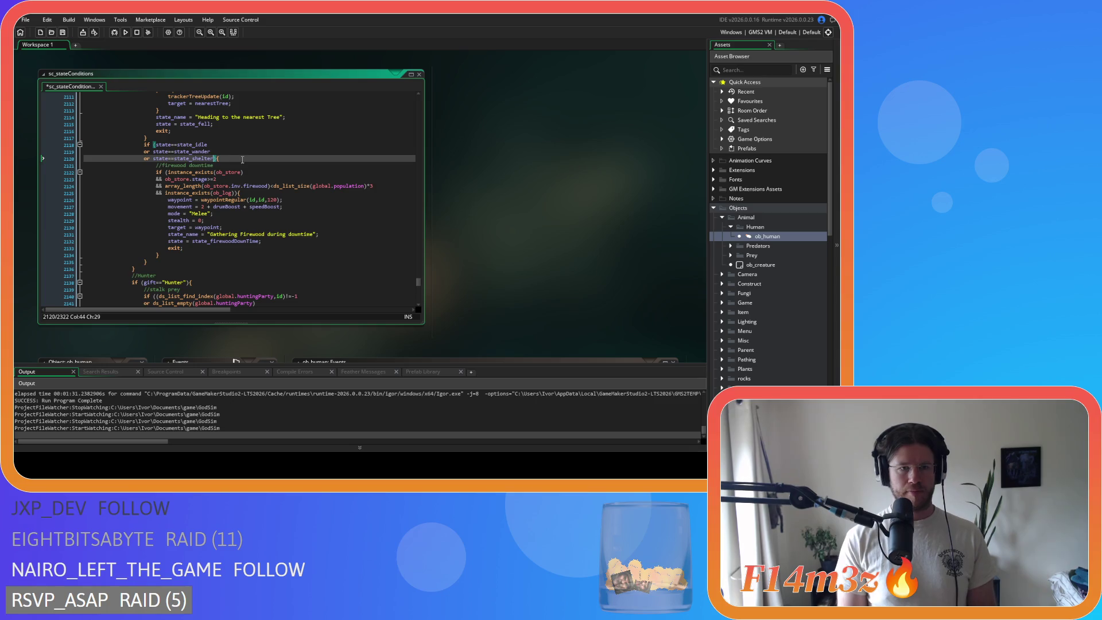
{"action": "key", "text": "Return"}
{"action": "key", "text": "ctrl+v"}
{"action": "key", "text": "BackSpace"}
{"action": "key", "text": "BackSpace"}
{"action": "key", "text": "BackSpace"}
{"action": "type", "text": "sheltering"}
{"action": "key", "text": "ctrl+s"}
{"action": "left_click", "coordinate": [273, 201]}
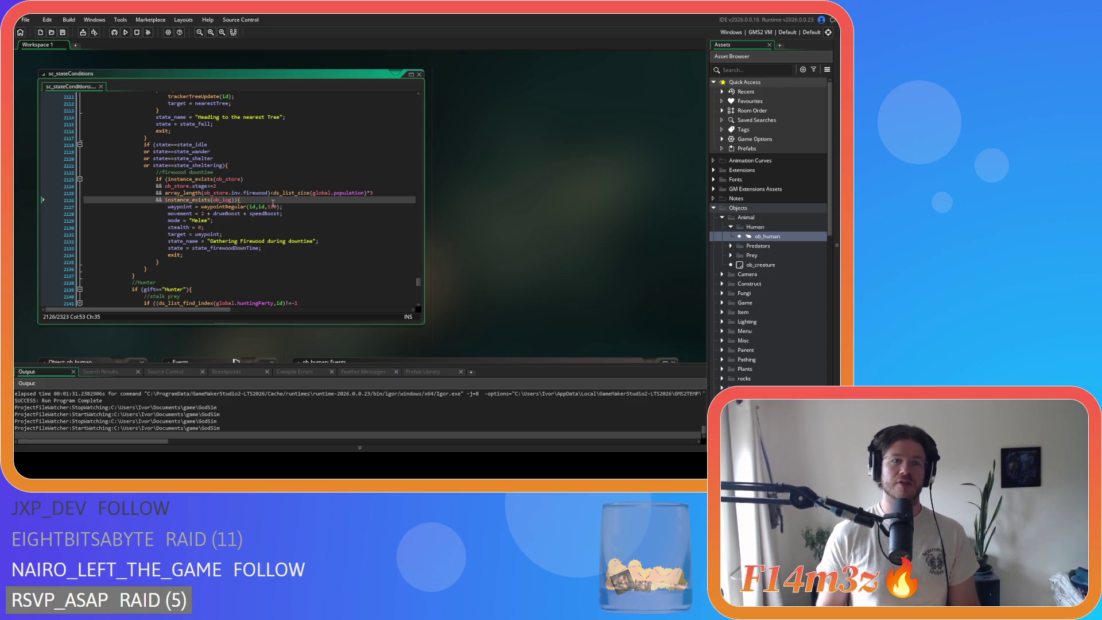
{"action": "scroll", "coordinate": [246, 241], "scroll_direction": "up", "scroll_amount": 2}
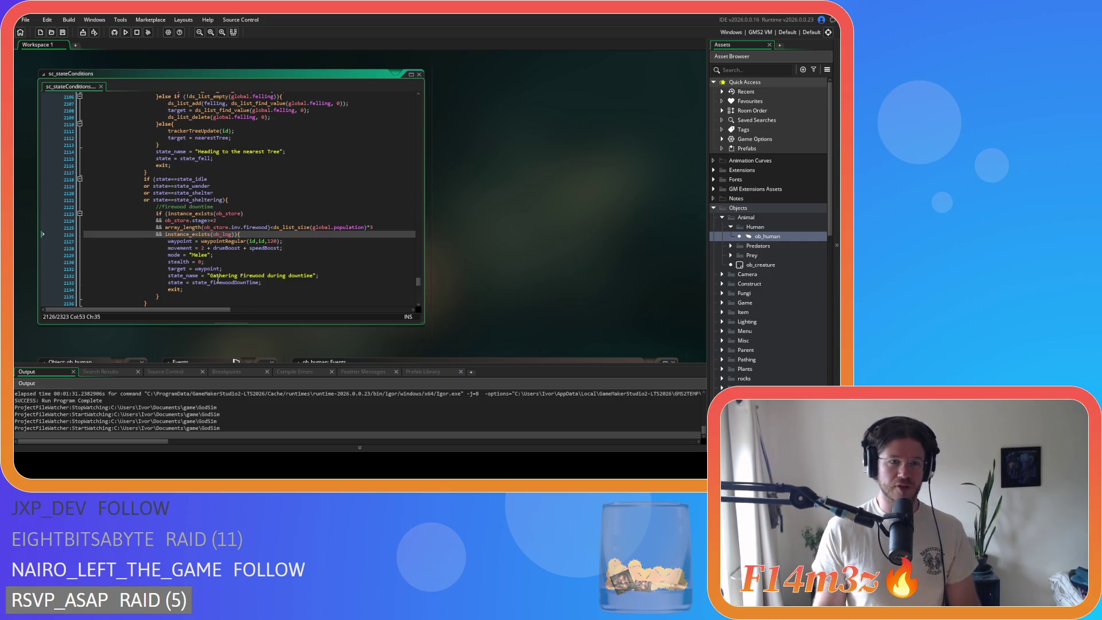
{"action": "scroll", "coordinate": [224, 273], "scroll_direction": "down", "scroll_amount": 3}
{"action": "left_click_drag", "start_coordinate": [149, 252], "coordinate": [145, 141]}
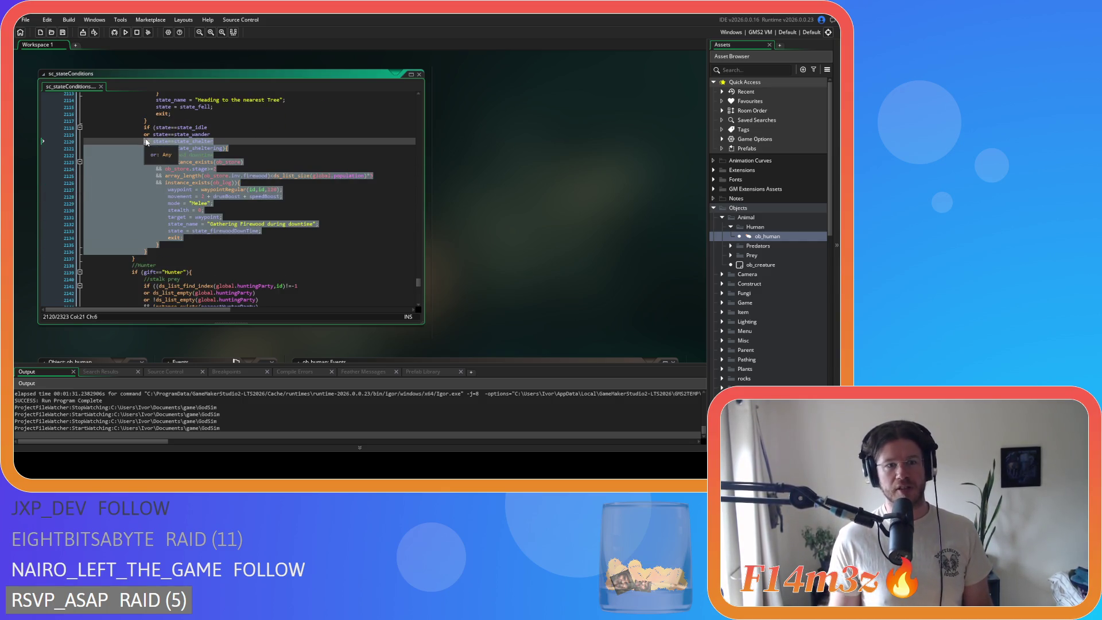
{"action": "left_click_drag", "start_coordinate": [149, 252], "coordinate": [147, 146]}
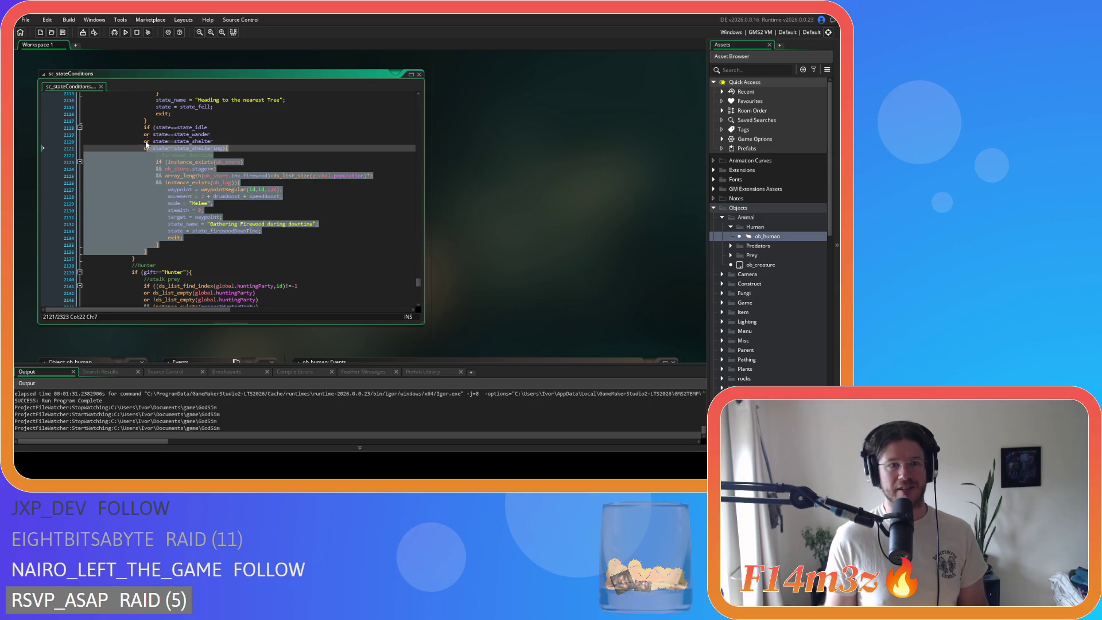
{"action": "left_click", "coordinate": [211, 224]}
{"action": "left_click", "coordinate": [299, 204]}
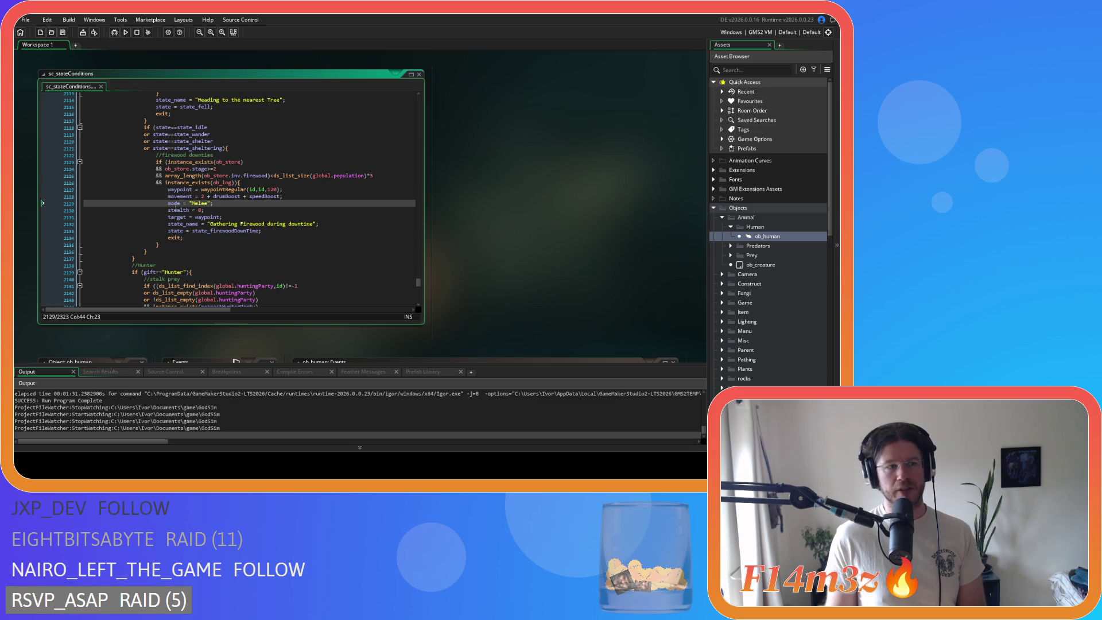
{"action": "left_click", "coordinate": [229, 189]}
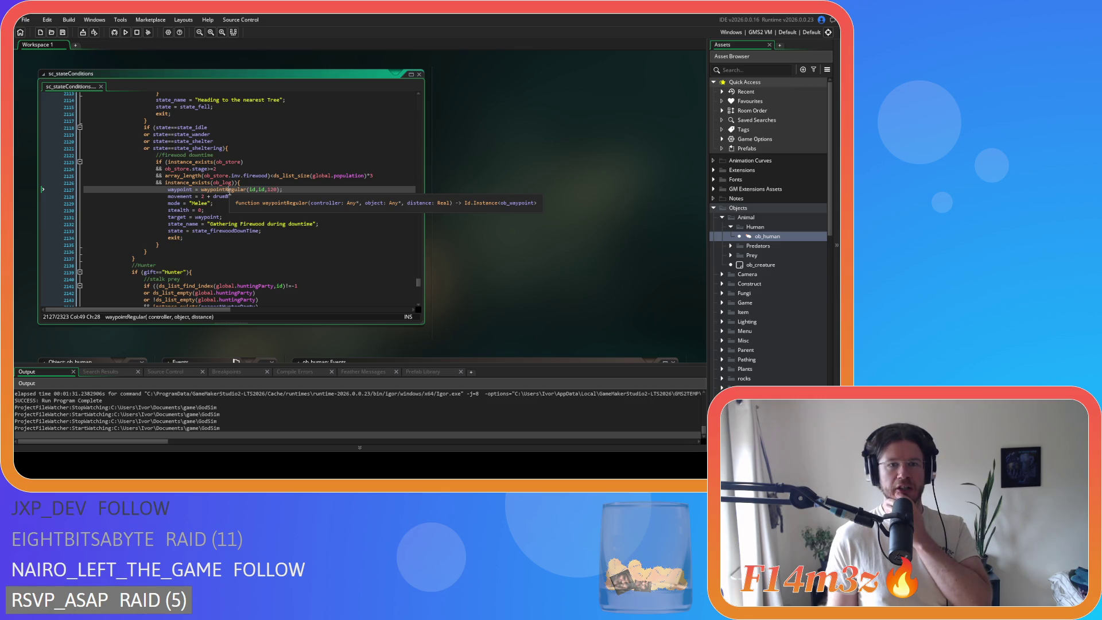
{"action": "left_click_drag", "start_coordinate": [232, 176], "coordinate": [313, 175]}
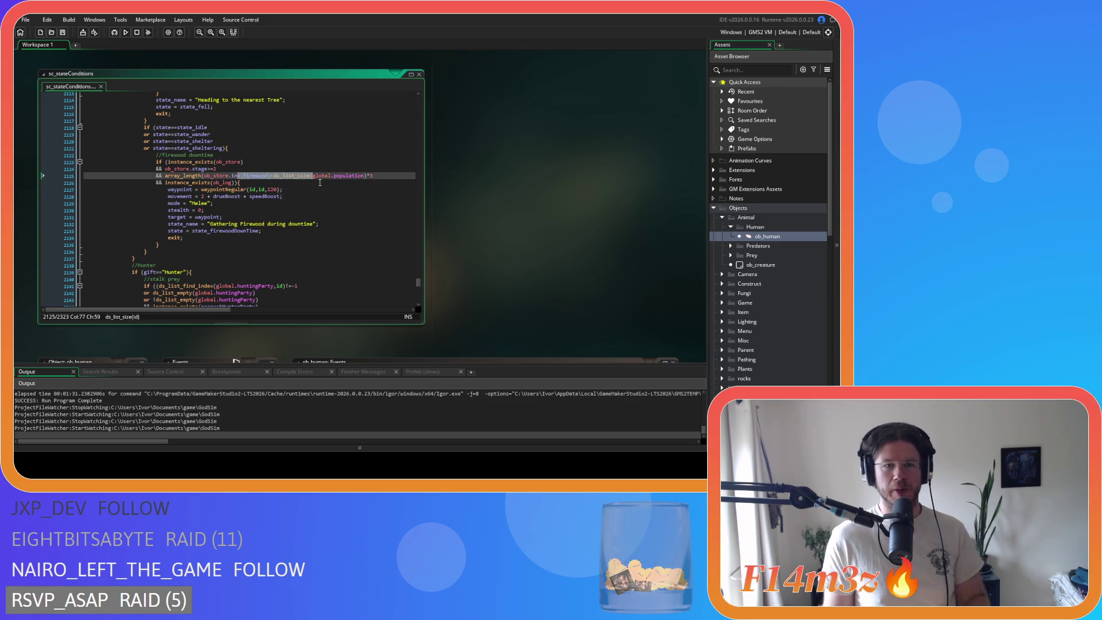
{"action": "left_click", "coordinate": [311, 188]}
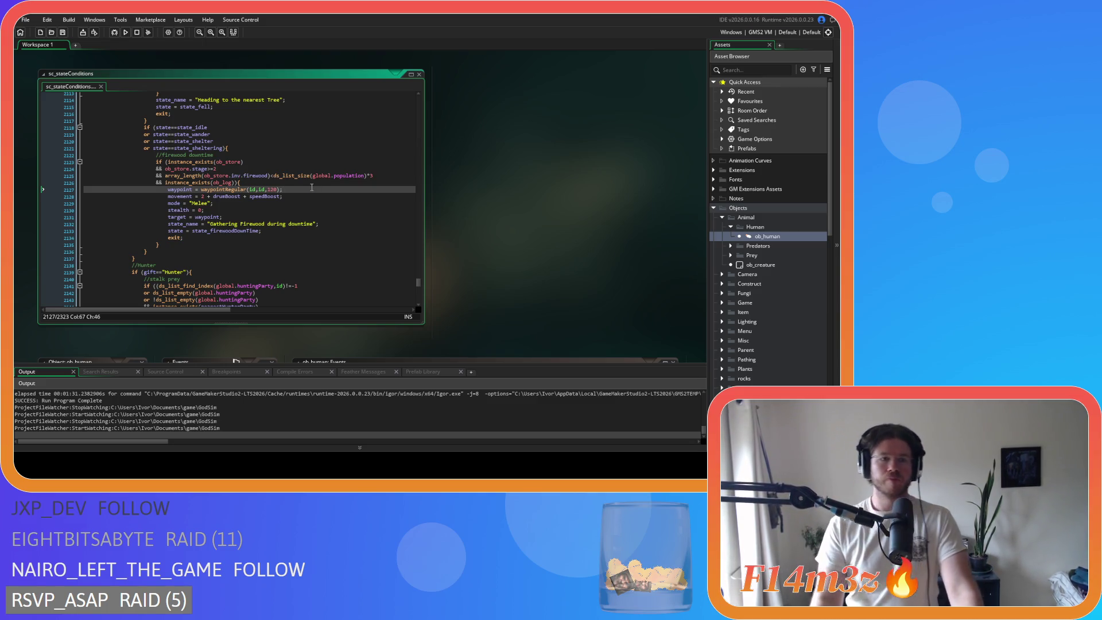
{"action": "left_click", "coordinate": [369, 208]}
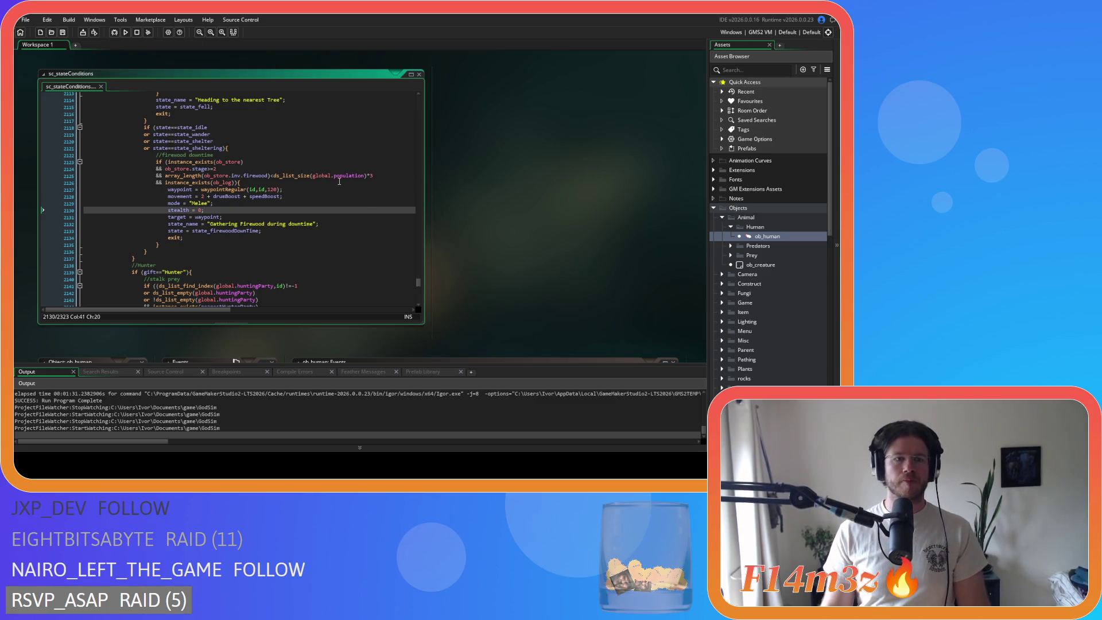
{"action": "left_click", "coordinate": [320, 217]}
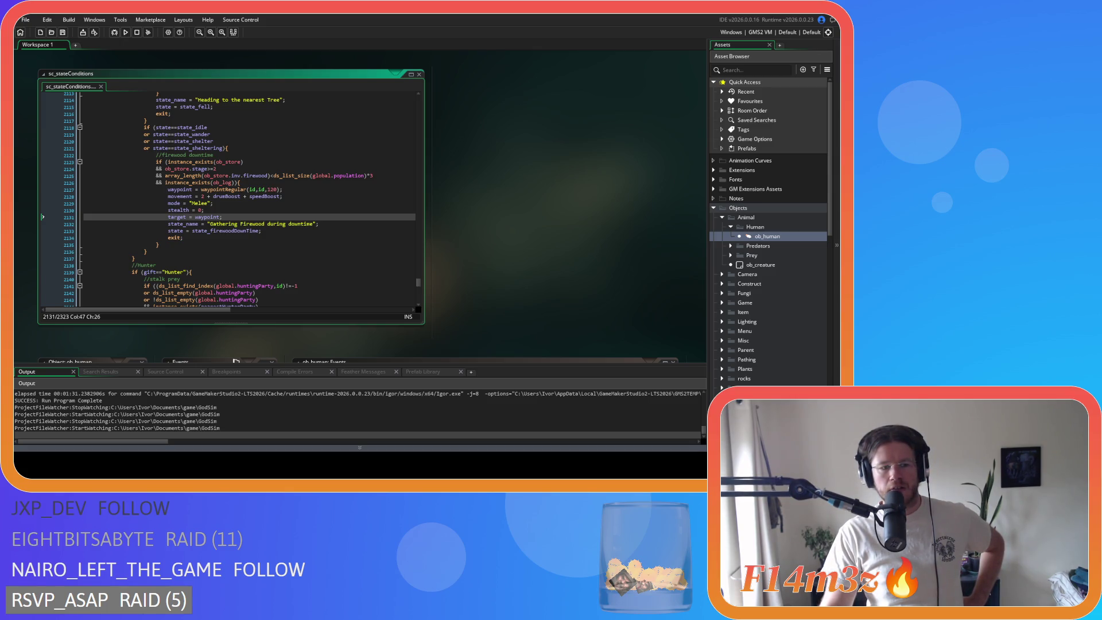
Inspect the Hunter branch's global.huntingParty checks, including the ds_list_empty call.
{"action": "left_click", "coordinate": [282, 293]}
{"action": "left_click", "coordinate": [295, 273]}
{"action": "left_click", "coordinate": [193, 295]}
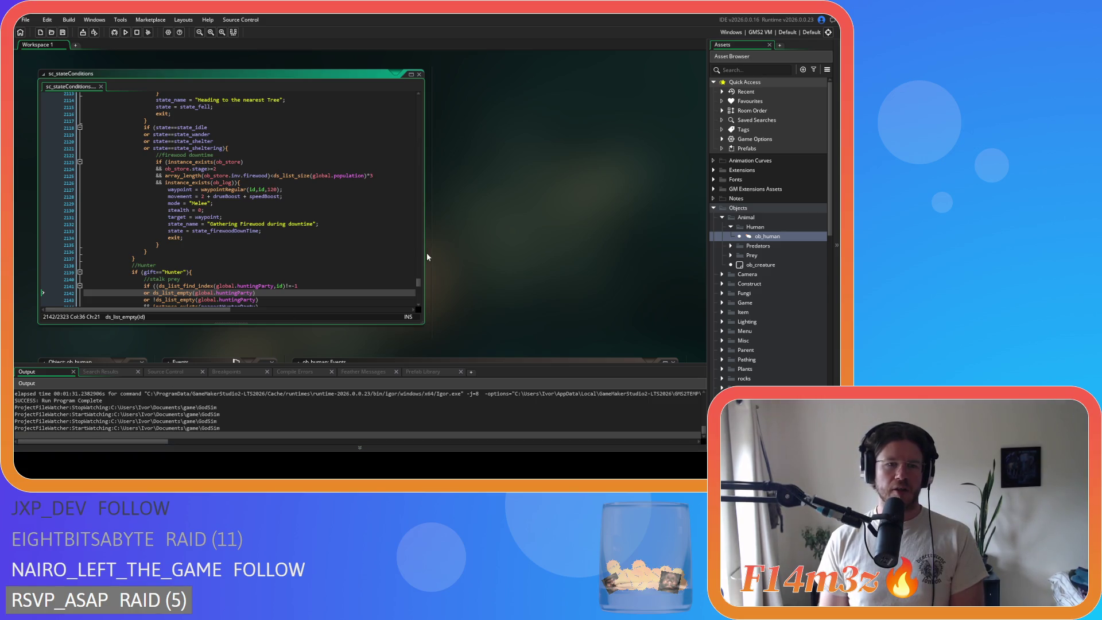
{"action": "right_click", "coordinate": [507, 202]}
Close all open editors and fold the Human, Animal, Prey and Objects folders.
{"action": "mouse_move", "coordinate": [525, 215]}
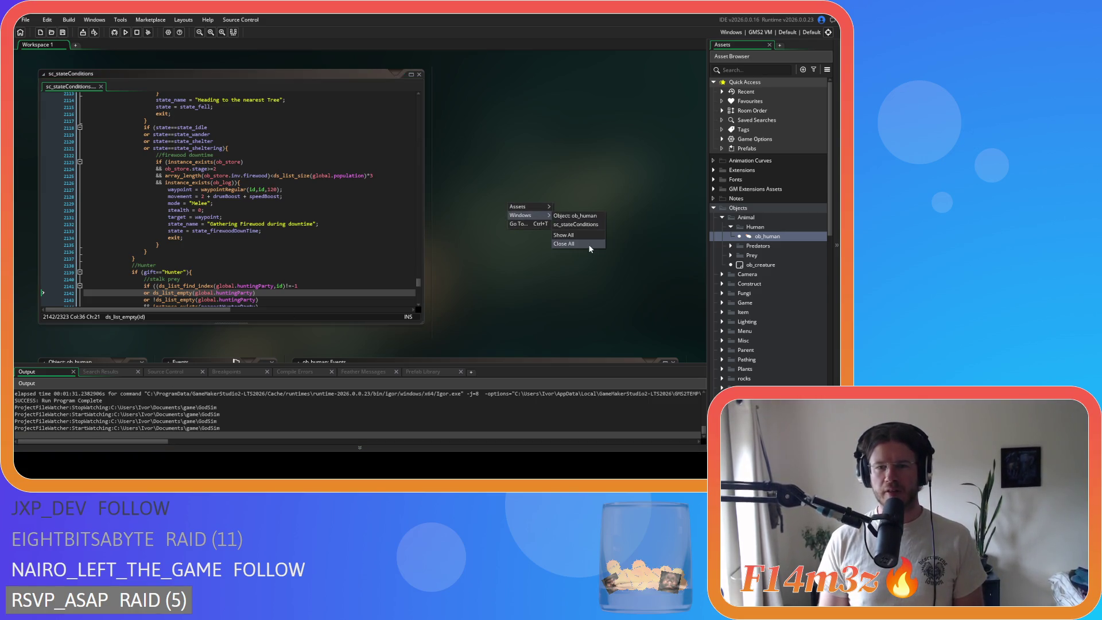
{"action": "left_click", "coordinate": [588, 244]}
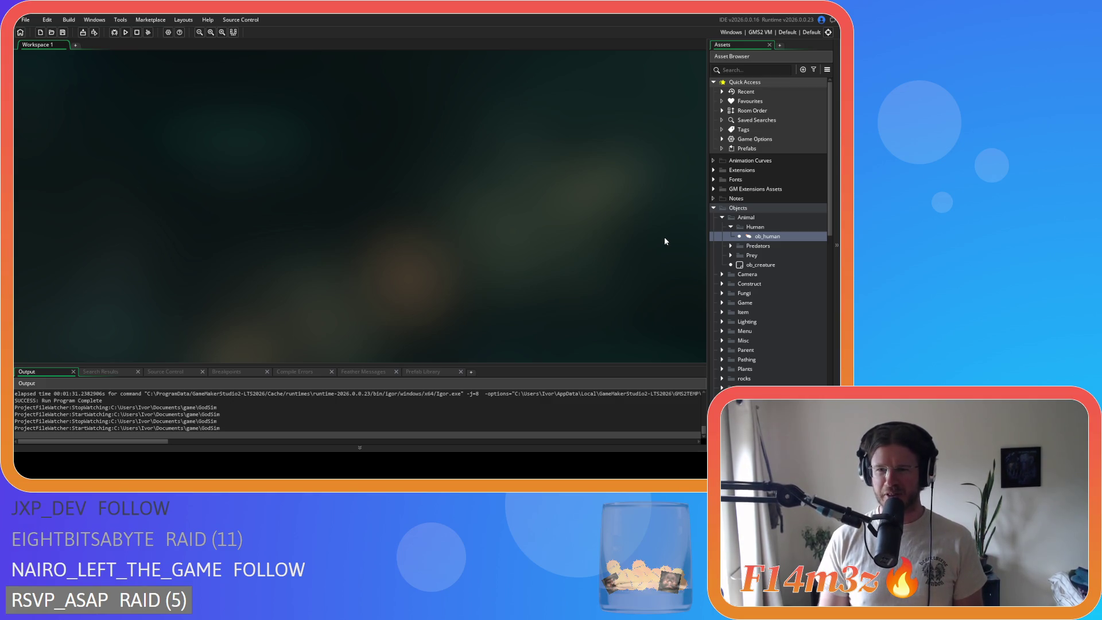
{"action": "left_click", "coordinate": [730, 226]}
{"action": "left_click", "coordinate": [722, 218]}
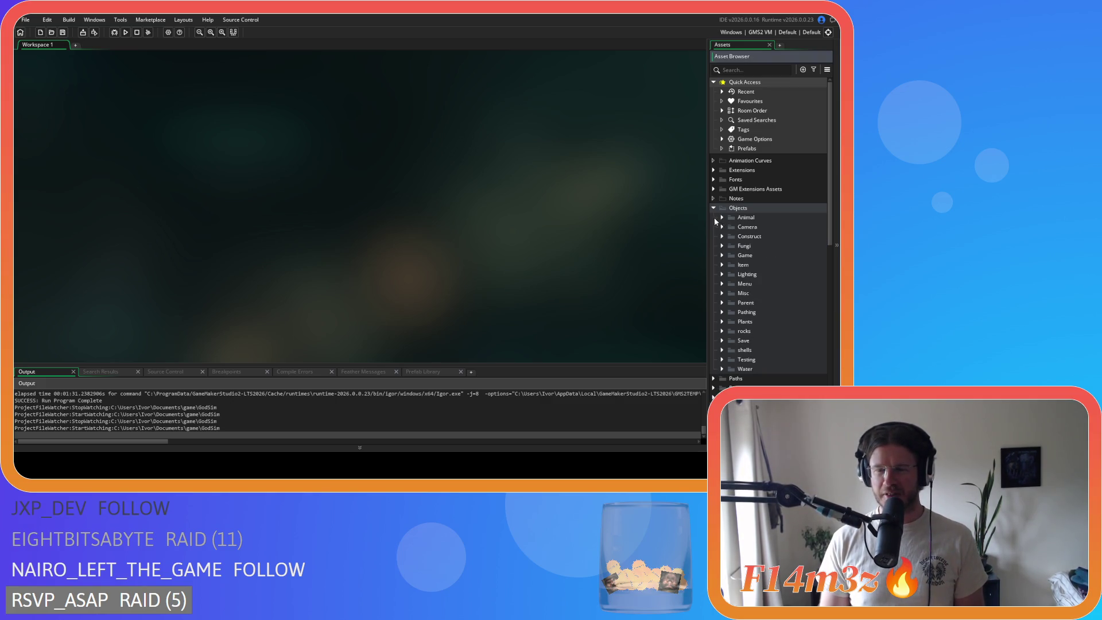
{"action": "left_click", "coordinate": [722, 217]}
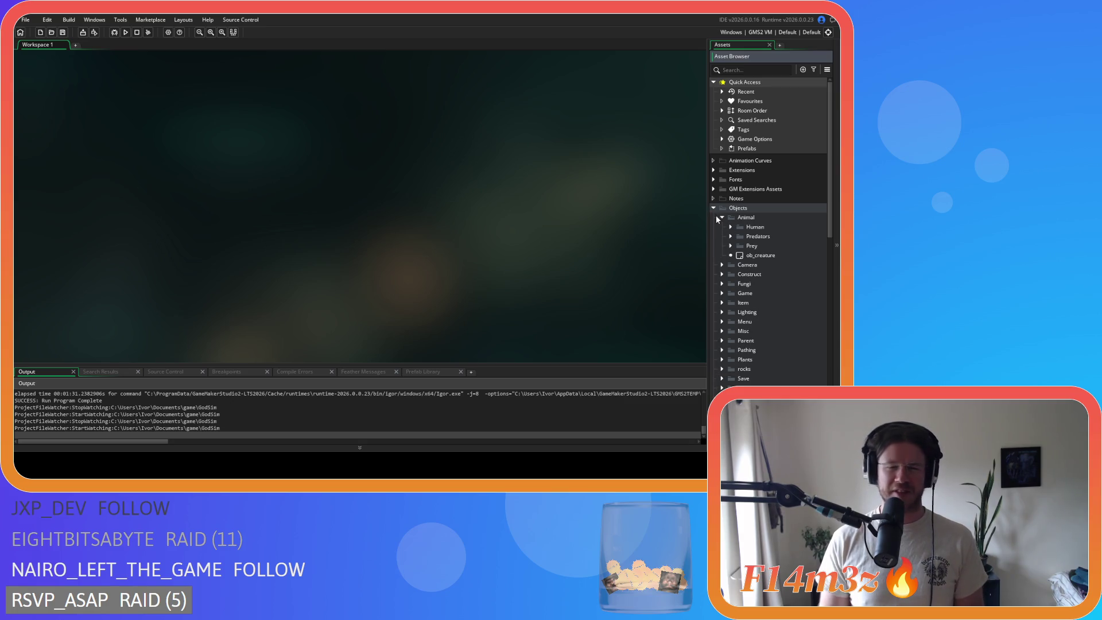
{"action": "left_click", "coordinate": [730, 246]}
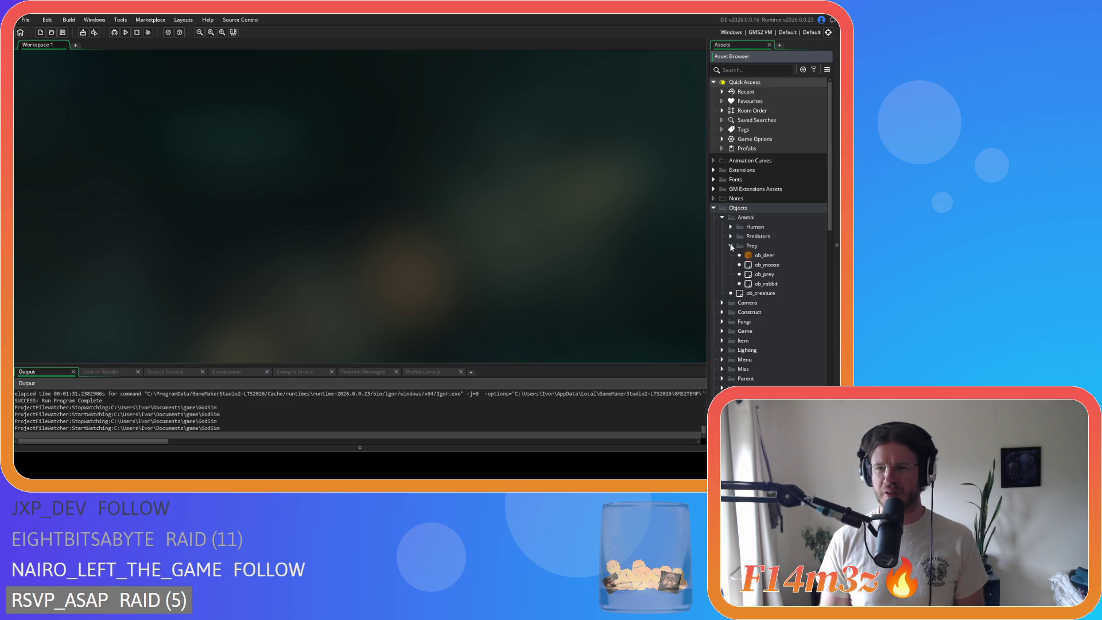
{"action": "left_click", "coordinate": [731, 247]}
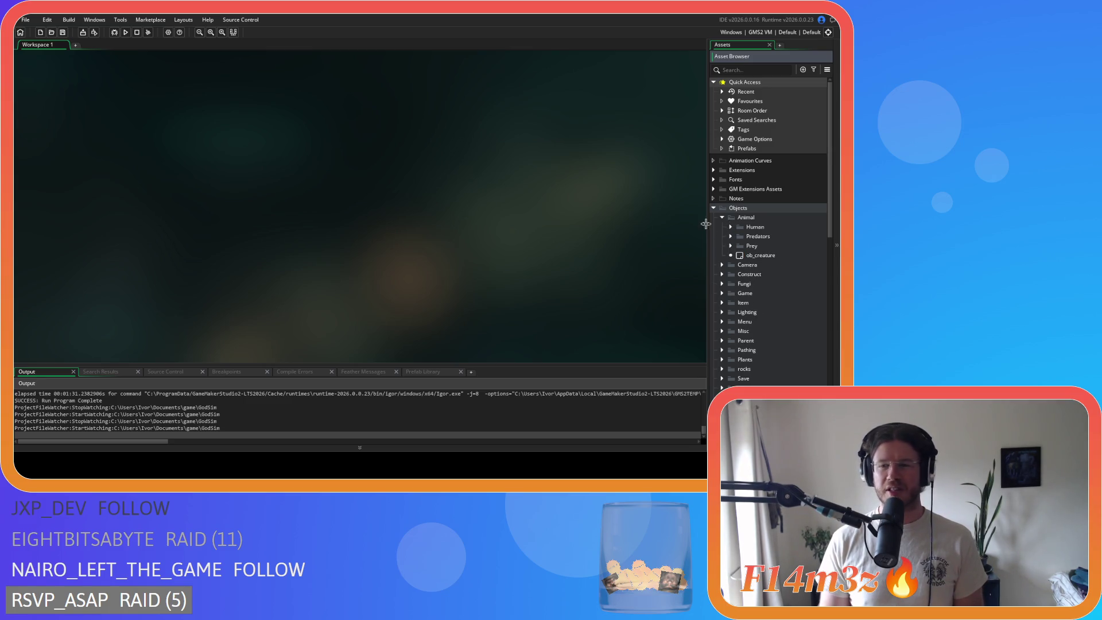
{"action": "left_click", "coordinate": [713, 208]}
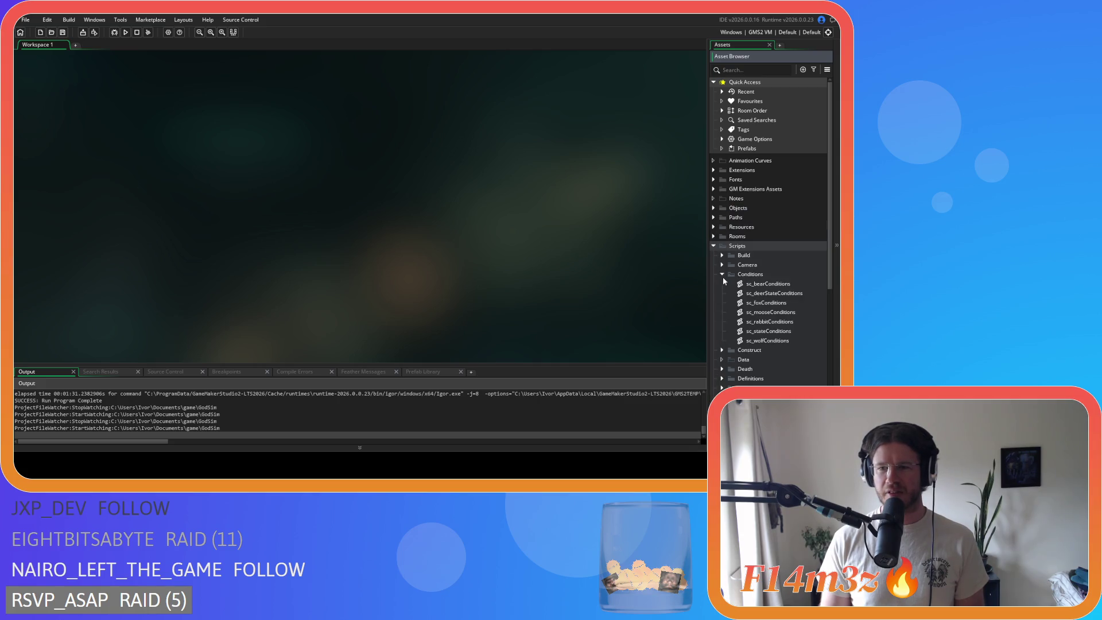
Expand Scripts and its Game subfolder to list scripts such as sc_drop.
{"action": "left_click", "coordinate": [713, 245]}
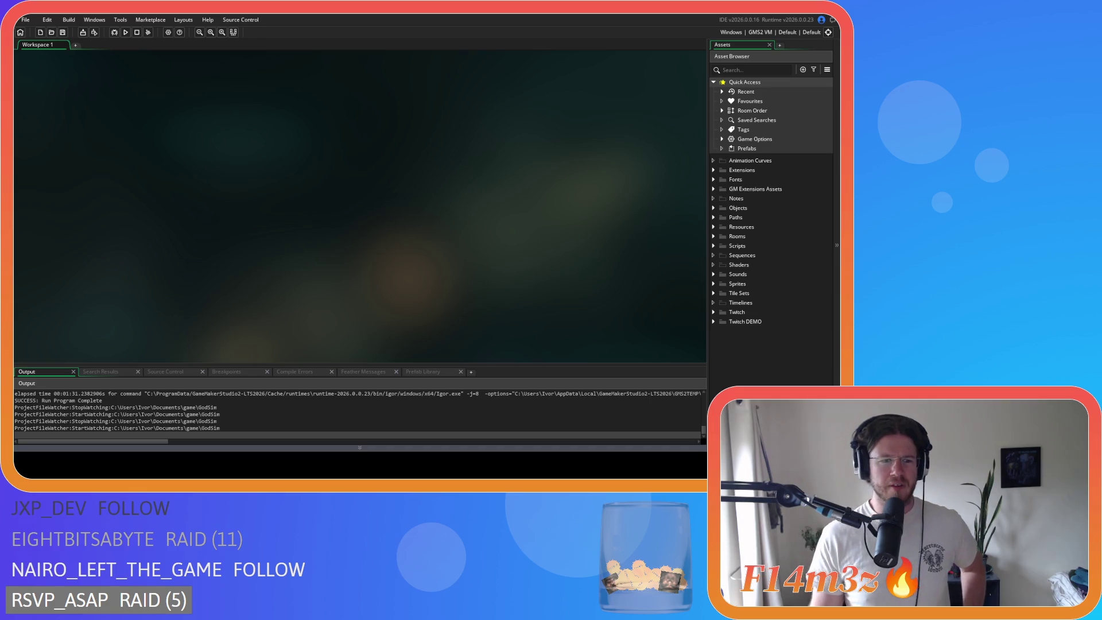
{"action": "left_click", "coordinate": [713, 247]}
{"action": "scroll", "coordinate": [737, 268], "scroll_direction": "down", "scroll_amount": 5}
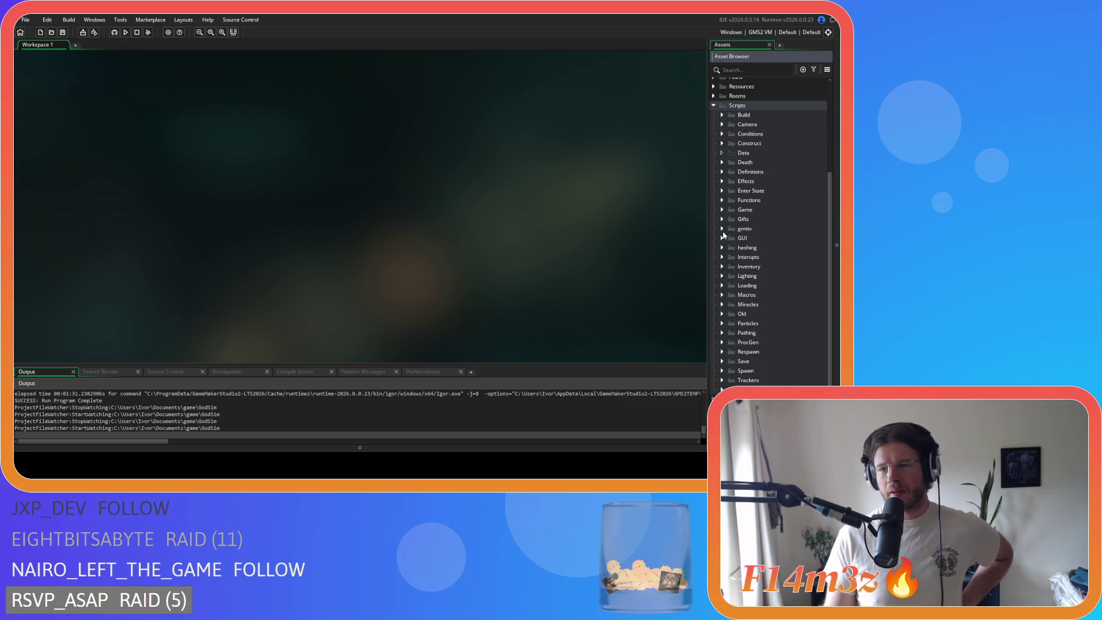
{"action": "left_click", "coordinate": [722, 210]}
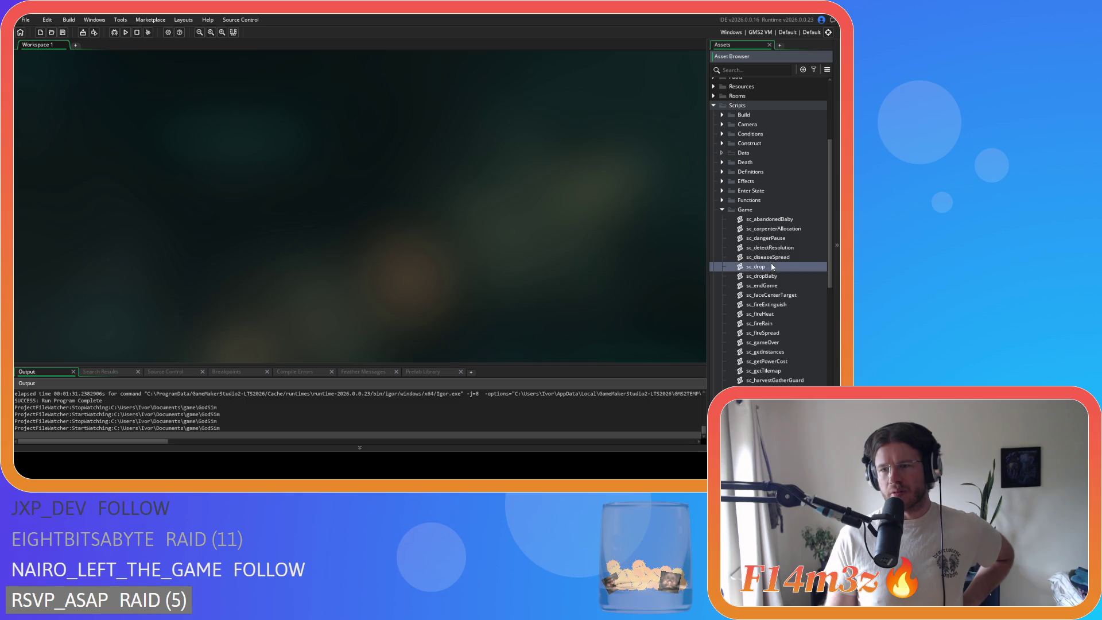
Open sc_drop and read through its hunter-check loop and forbidden-tile drop code.
{"action": "double_click", "coordinate": [769, 267]}
{"action": "scroll", "coordinate": [405, 126], "scroll_direction": "down", "scroll_amount": 20}
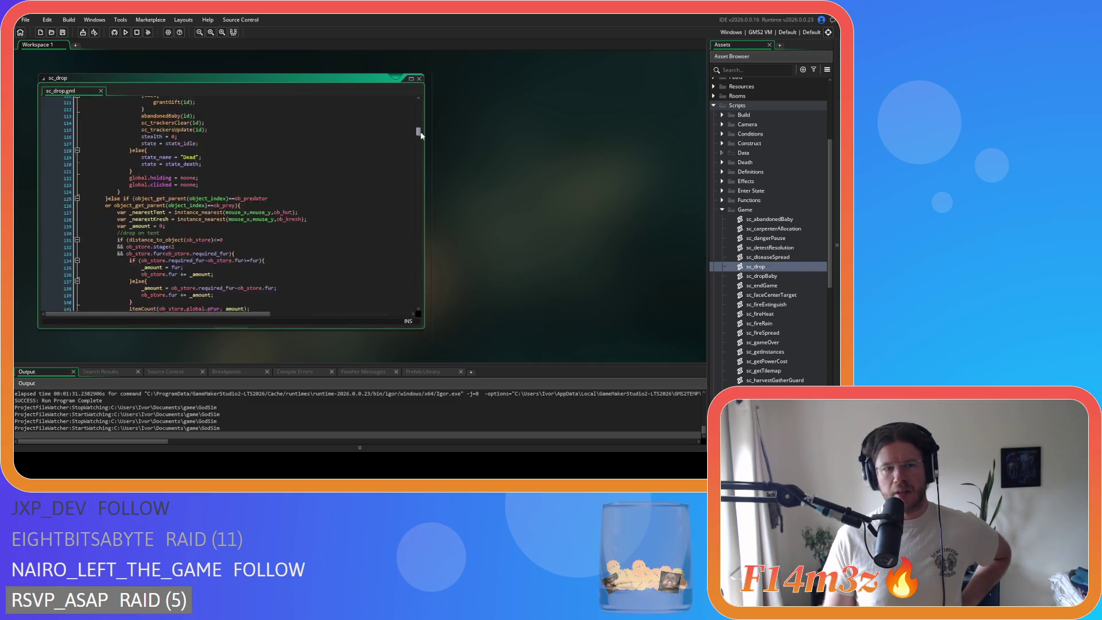
{"action": "scroll", "coordinate": [404, 144], "scroll_direction": "up", "scroll_amount": 2}
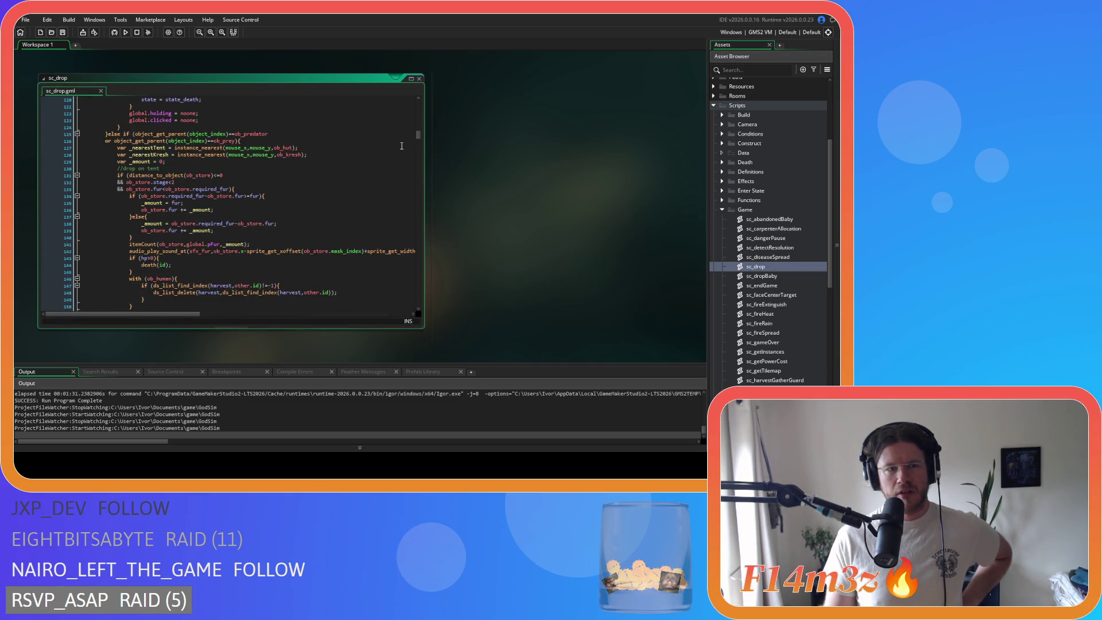
{"action": "scroll", "coordinate": [402, 146], "scroll_direction": "down", "scroll_amount": 15}
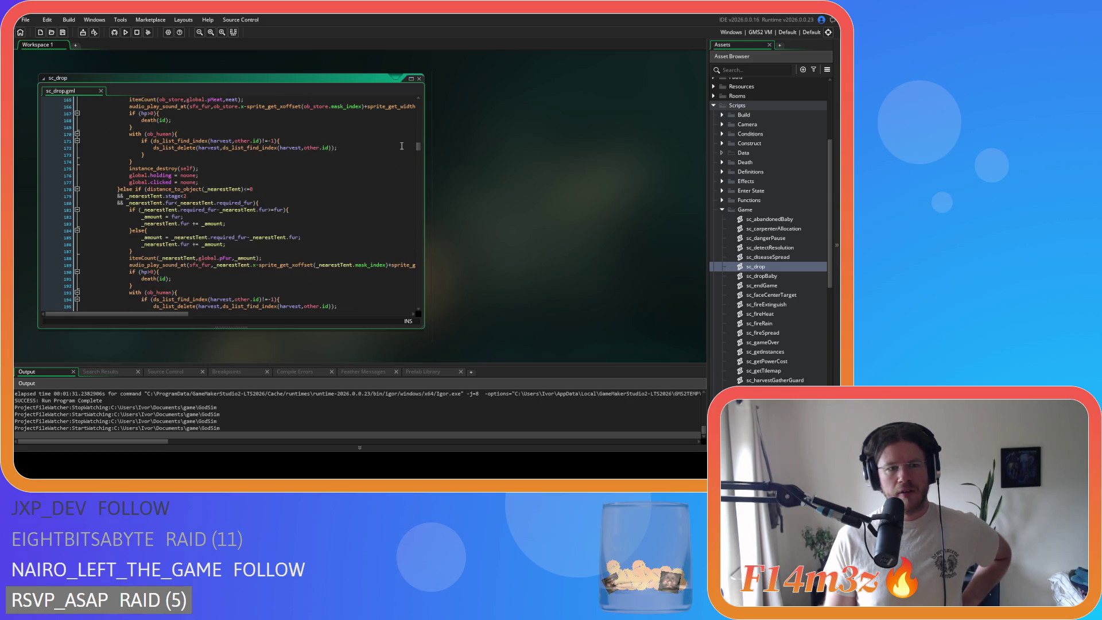
{"action": "scroll", "coordinate": [402, 146], "scroll_direction": "down", "scroll_amount": 3}
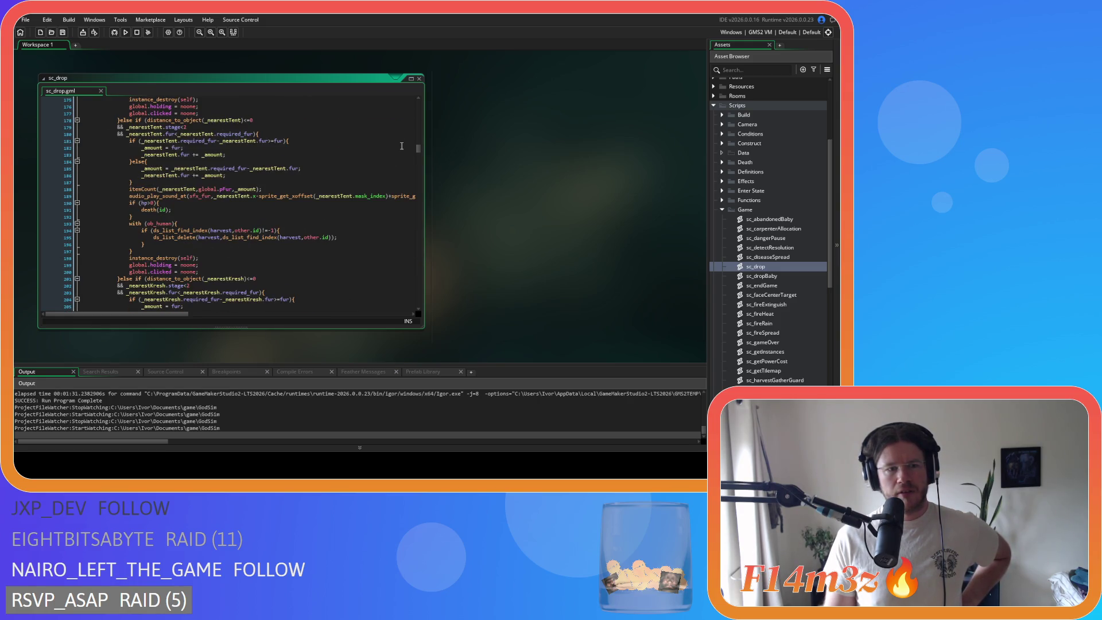
{"action": "scroll", "coordinate": [401, 146], "scroll_direction": "down", "scroll_amount": 14}
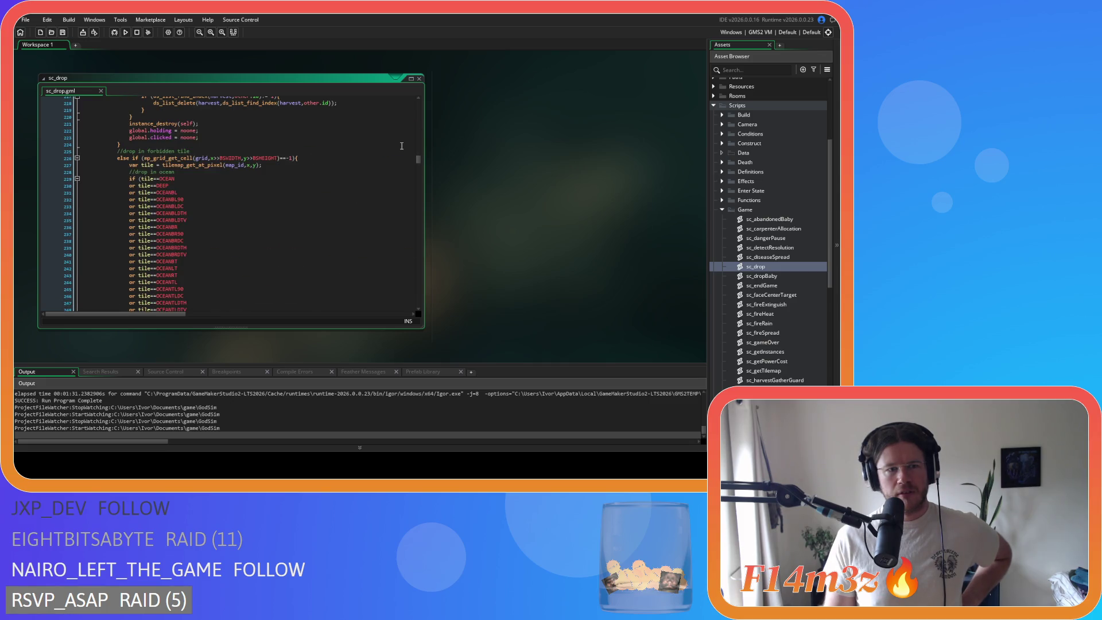
{"action": "scroll", "coordinate": [401, 145], "scroll_direction": "down", "scroll_amount": 13}
{"action": "left_click", "coordinate": [342, 192]}
{"action": "scroll", "coordinate": [265, 228], "scroll_direction": "down", "scroll_amount": 11}
{"action": "scroll", "coordinate": [265, 228], "scroll_direction": "down", "scroll_amount": 2}
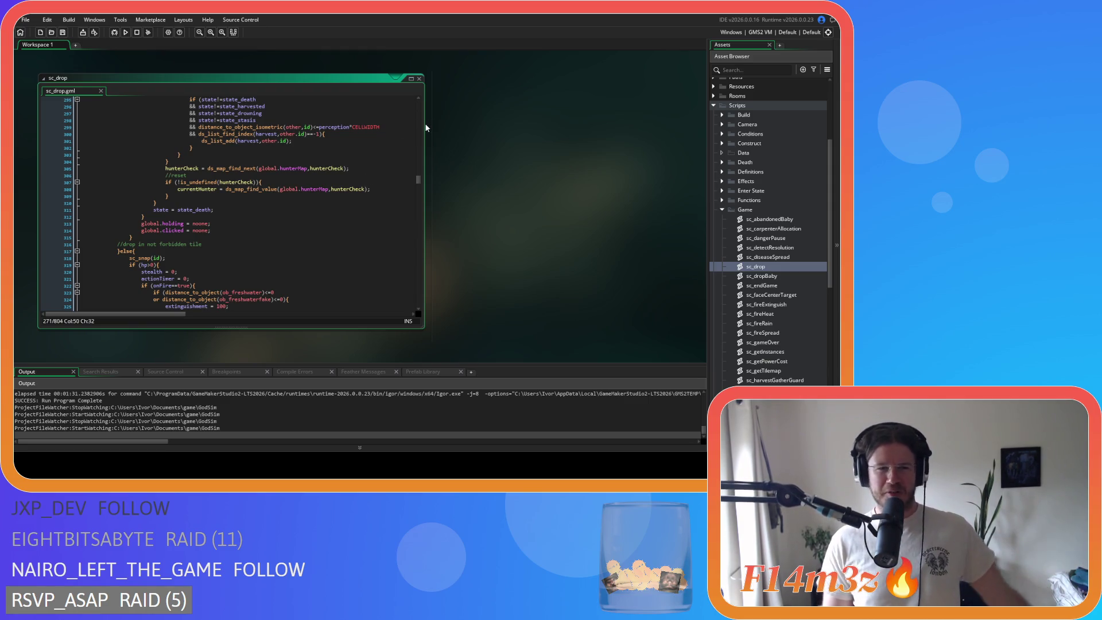
{"action": "right_click", "coordinate": [468, 147]}
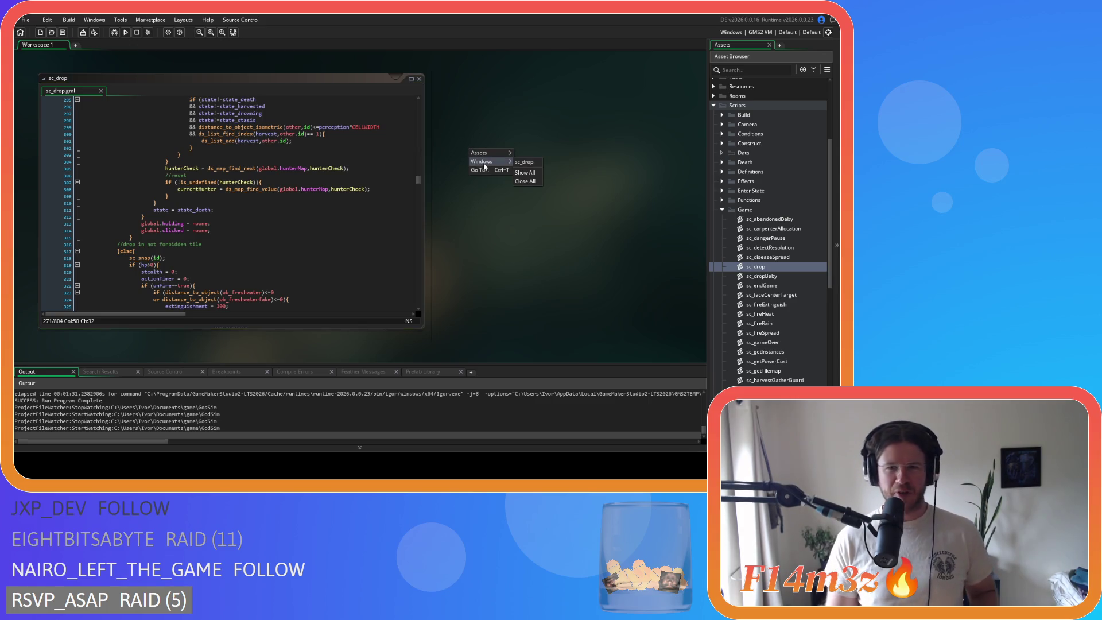
Close the sc_drop editor window and collapse the Scripts folder.
{"action": "left_click", "coordinate": [505, 172]}
{"action": "left_click", "coordinate": [419, 79]}
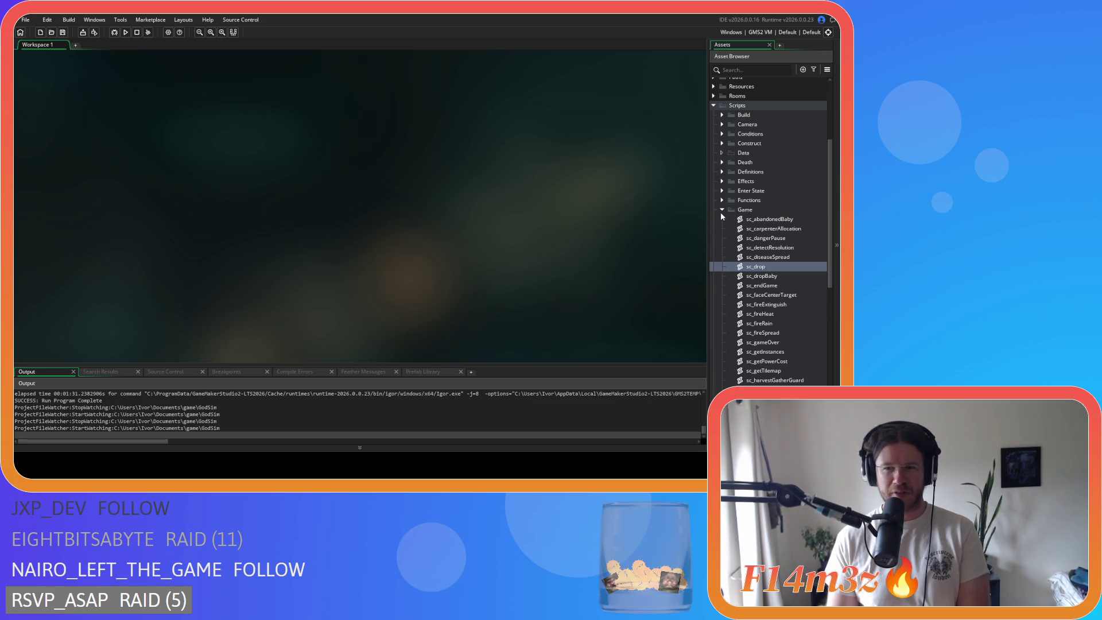
{"action": "left_click", "coordinate": [713, 105]}
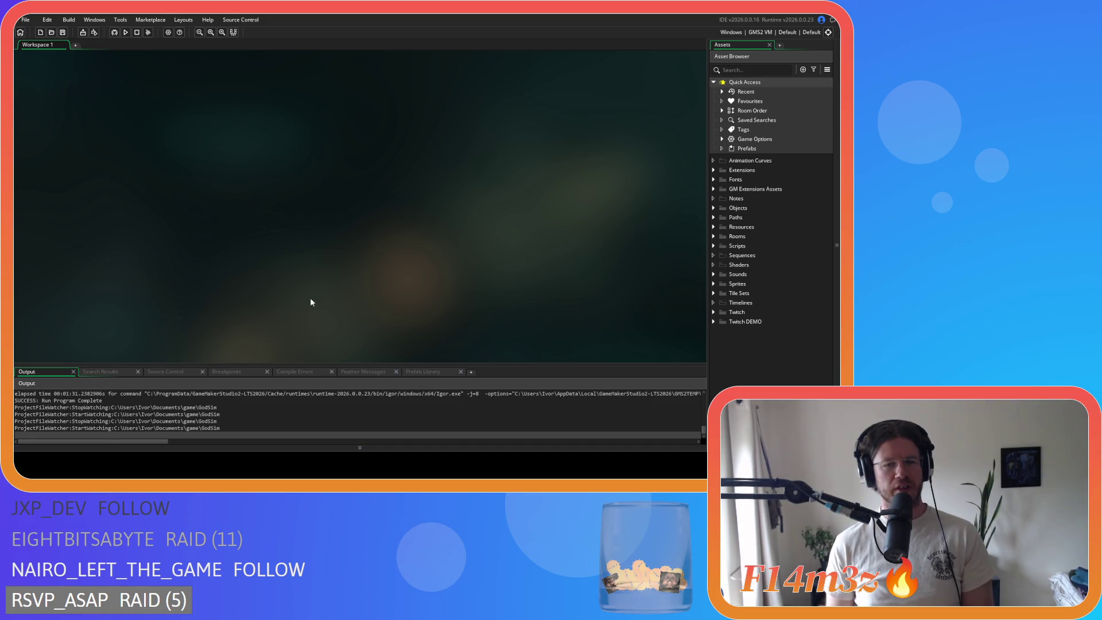
Open ob_human from Objects > Animal > Human and show its Create event code.
{"action": "left_click", "coordinate": [717, 211]}
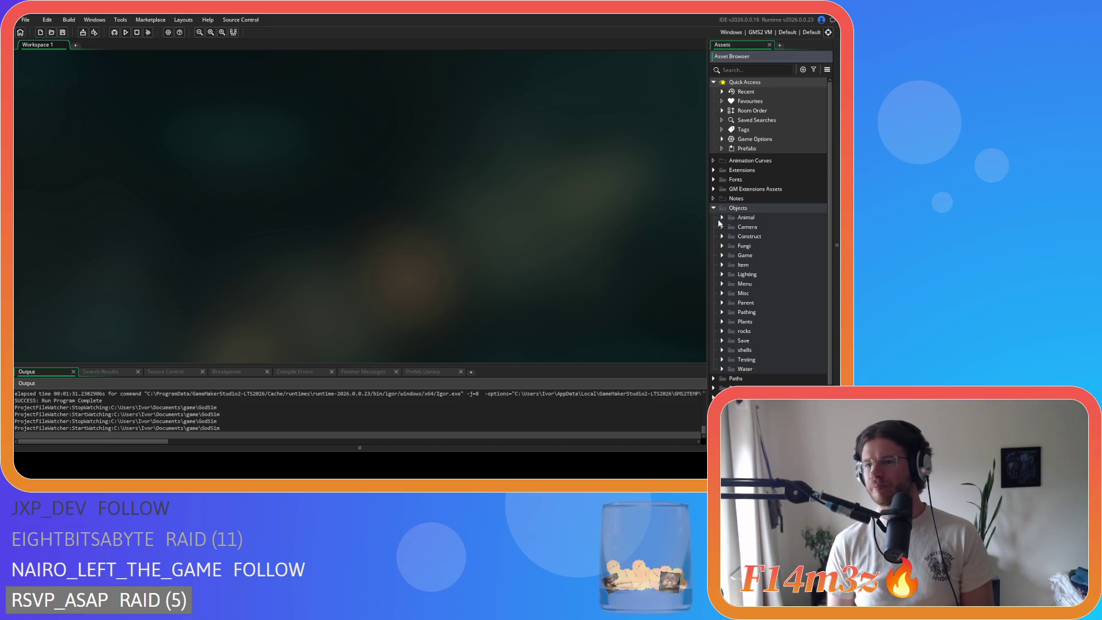
{"action": "left_click", "coordinate": [722, 218]}
{"action": "left_click", "coordinate": [731, 227]}
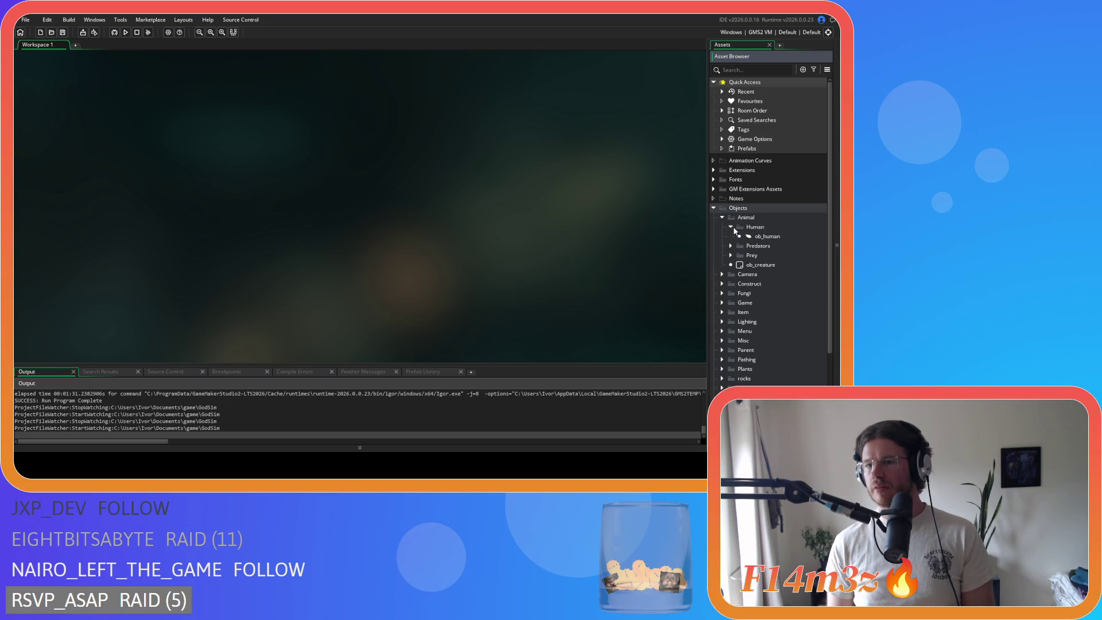
{"action": "double_click", "coordinate": [753, 240]}
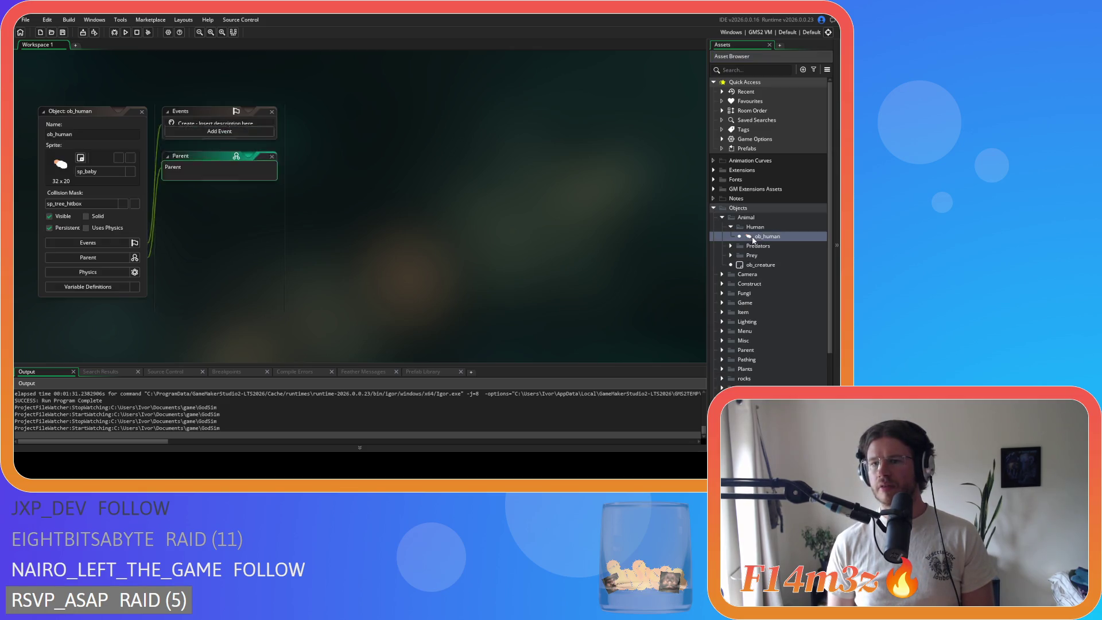
{"action": "left_click", "coordinate": [421, 216]}
Find state_stalk, then the end of state_hunt, in the Create code; expand Predators.
{"action": "key", "text": "ctrl+f"}
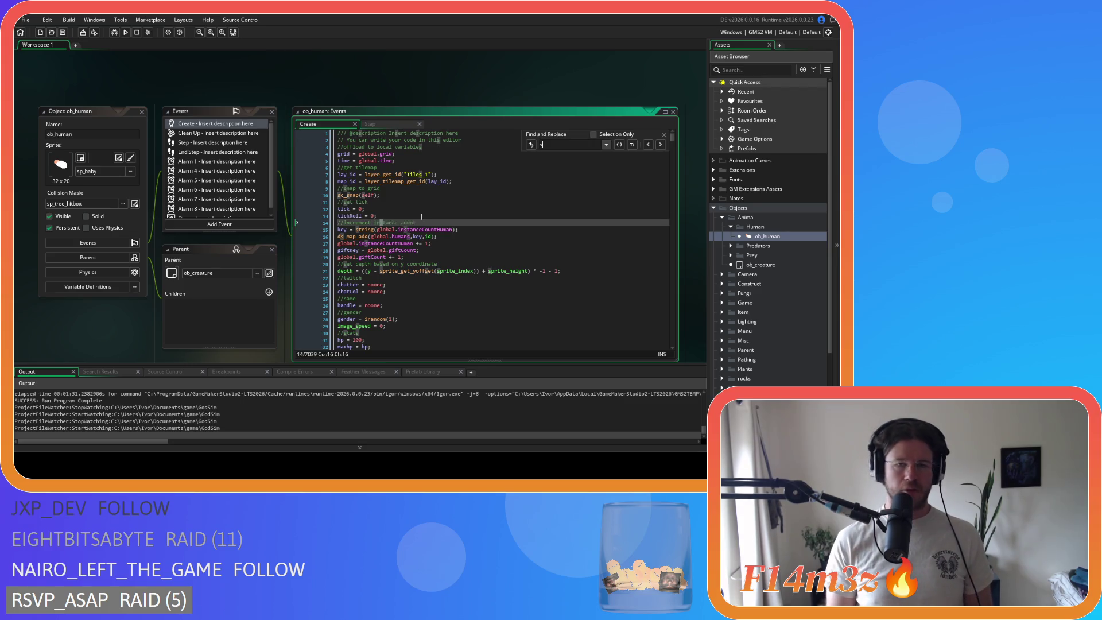
{"action": "type", "text": "state_stalk"}
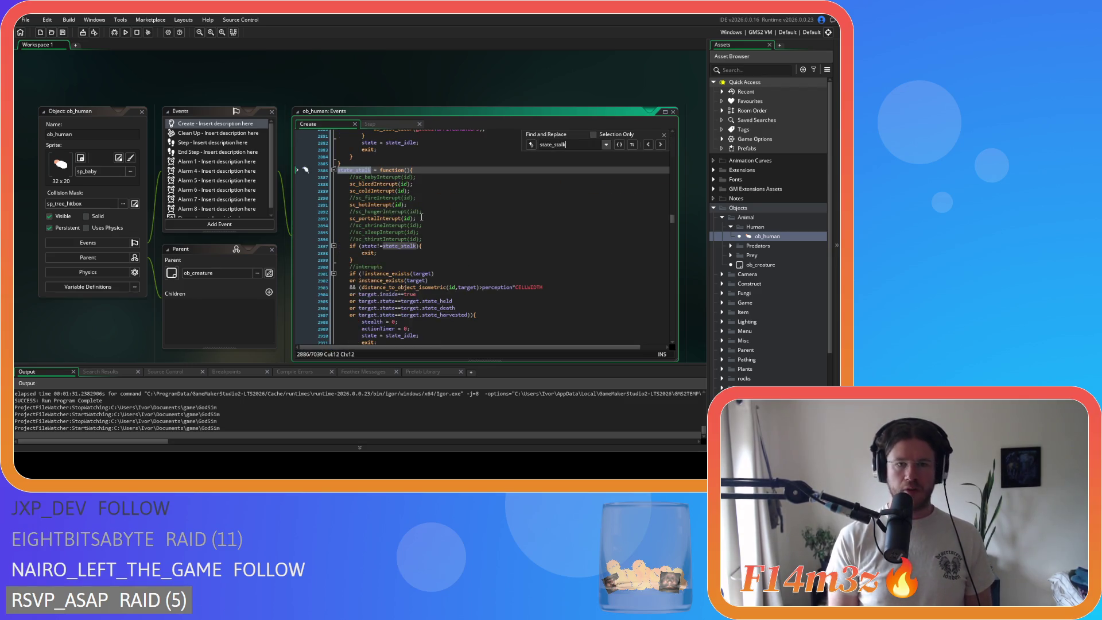
{"action": "left_click_drag", "start_coordinate": [566, 144], "coordinate": [554, 145]}
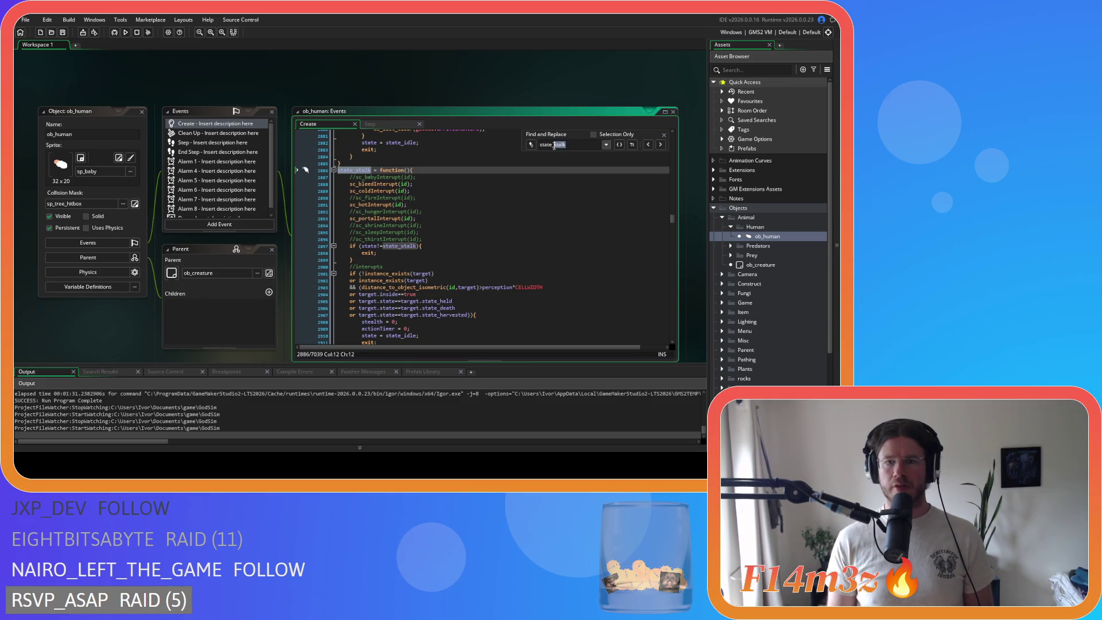
{"action": "type", "text": "hunt"}
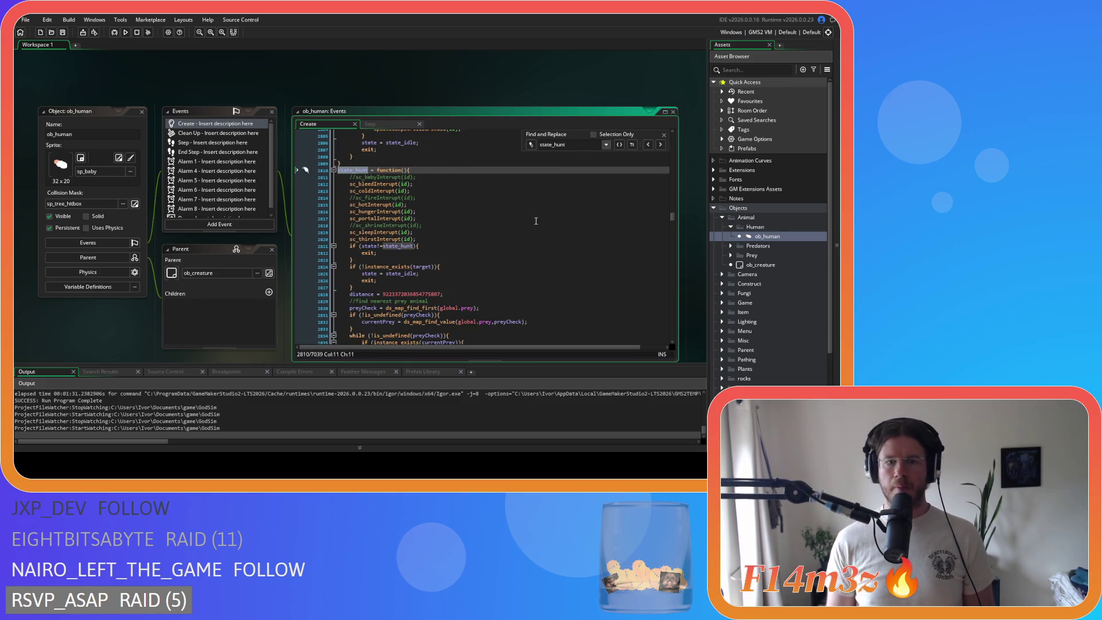
{"action": "scroll", "coordinate": [519, 235], "scroll_direction": "down", "scroll_amount": 5}
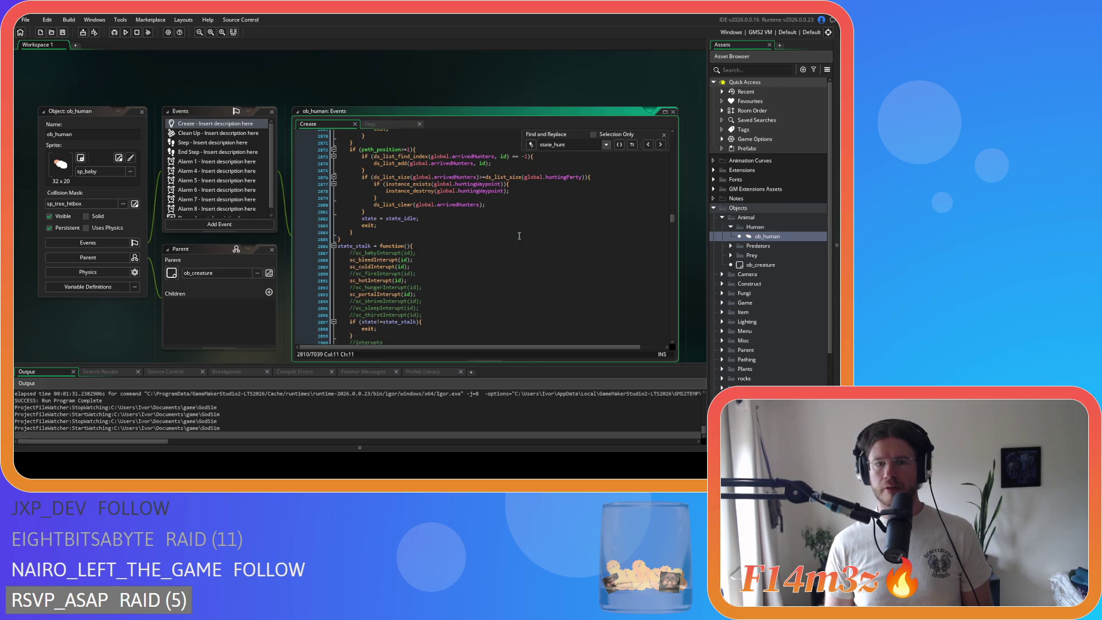
{"action": "left_click", "coordinate": [489, 219]}
{"action": "left_click", "coordinate": [664, 135]}
{"action": "left_click", "coordinate": [730, 245]}
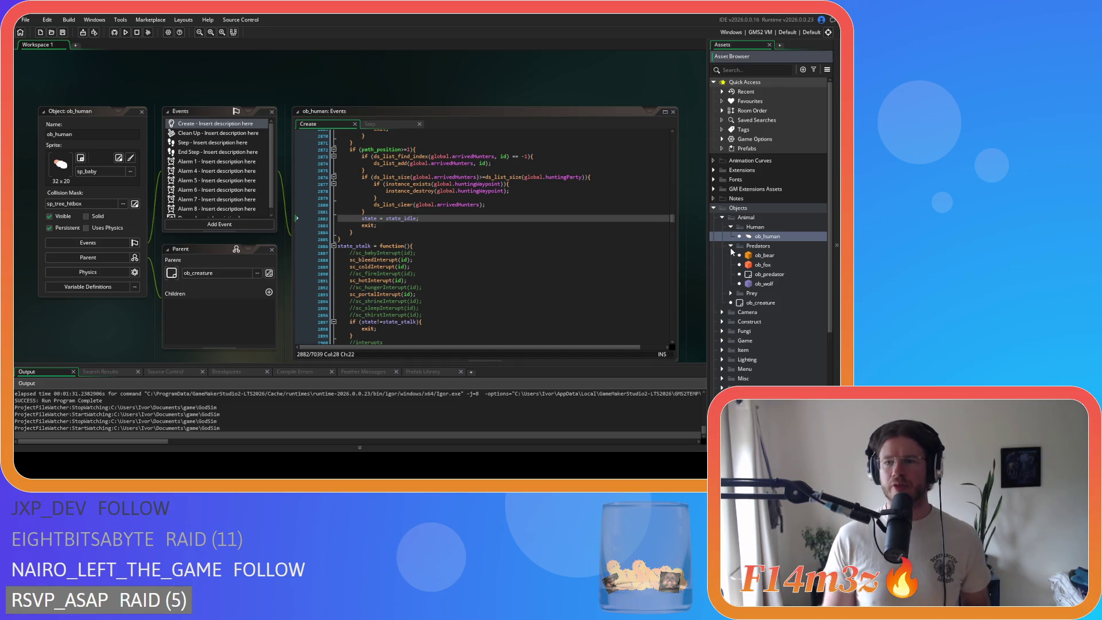
Open ob_wolf's Create code and locate the state_idle line ending its state_hunt function.
{"action": "double_click", "coordinate": [764, 283]}
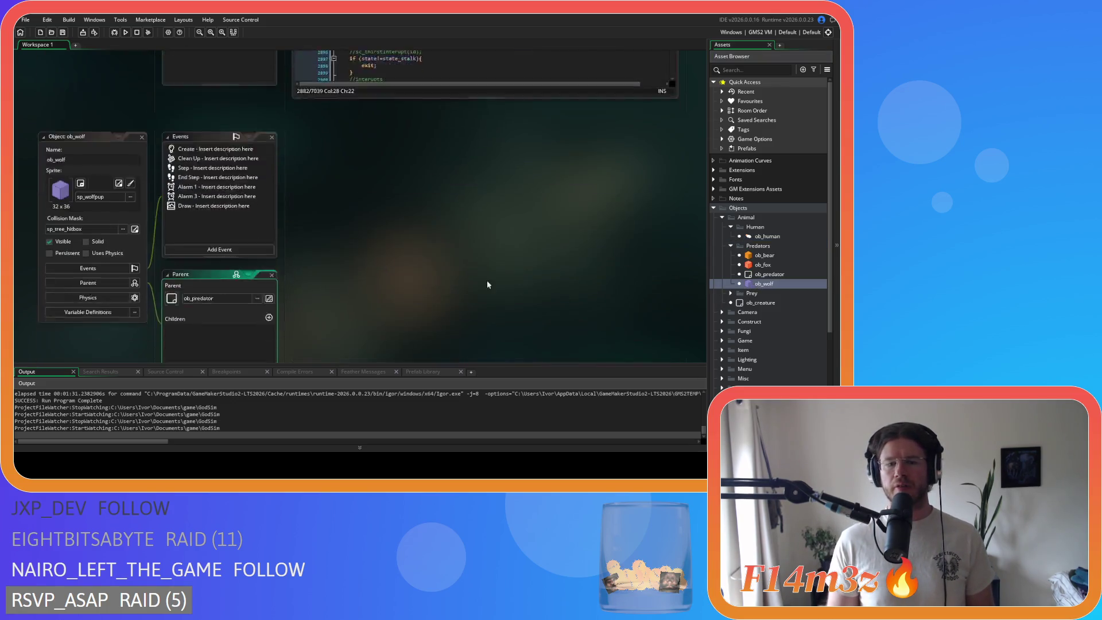
{"action": "key", "text": "ctrl+f"}
{"action": "type", "text": "stat"}
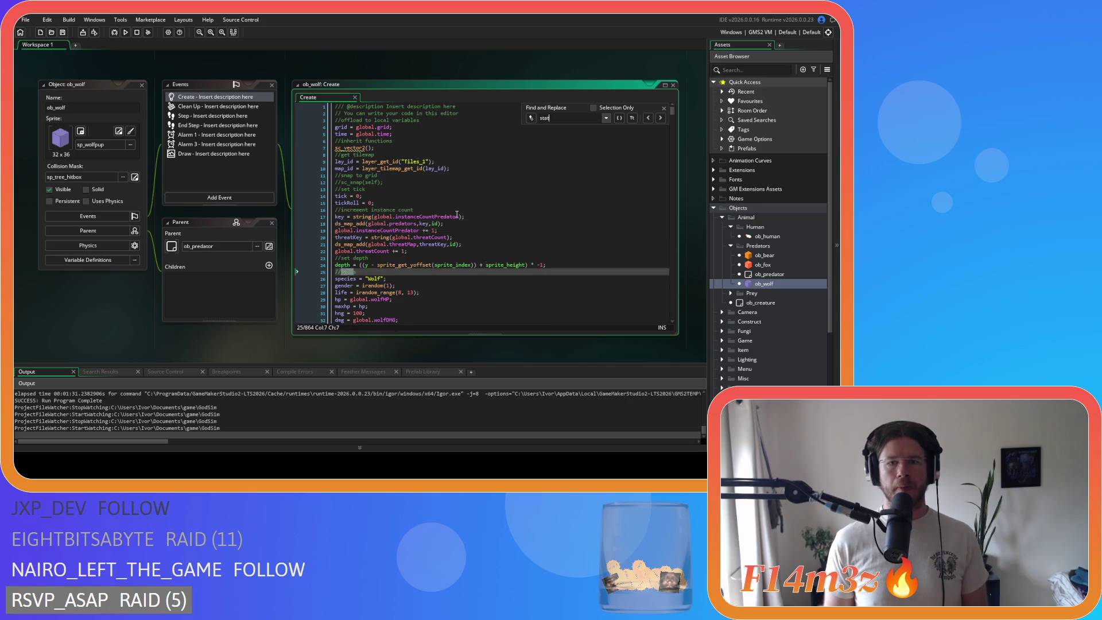
{"action": "type", "text": "e_hunt"}
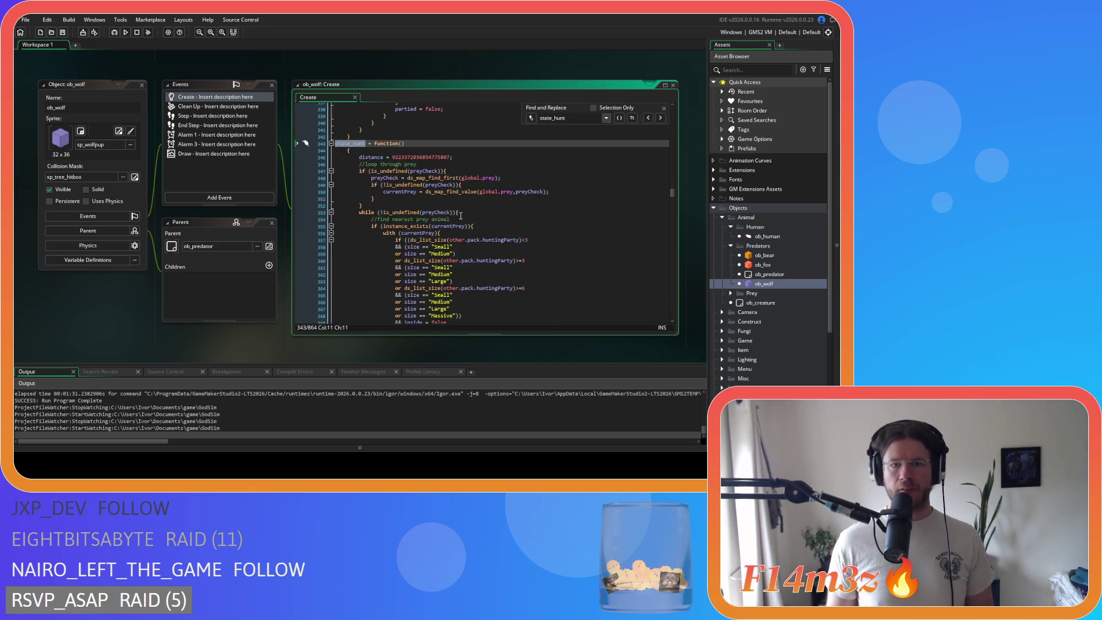
{"action": "scroll", "coordinate": [457, 216], "scroll_direction": "down", "scroll_amount": 10}
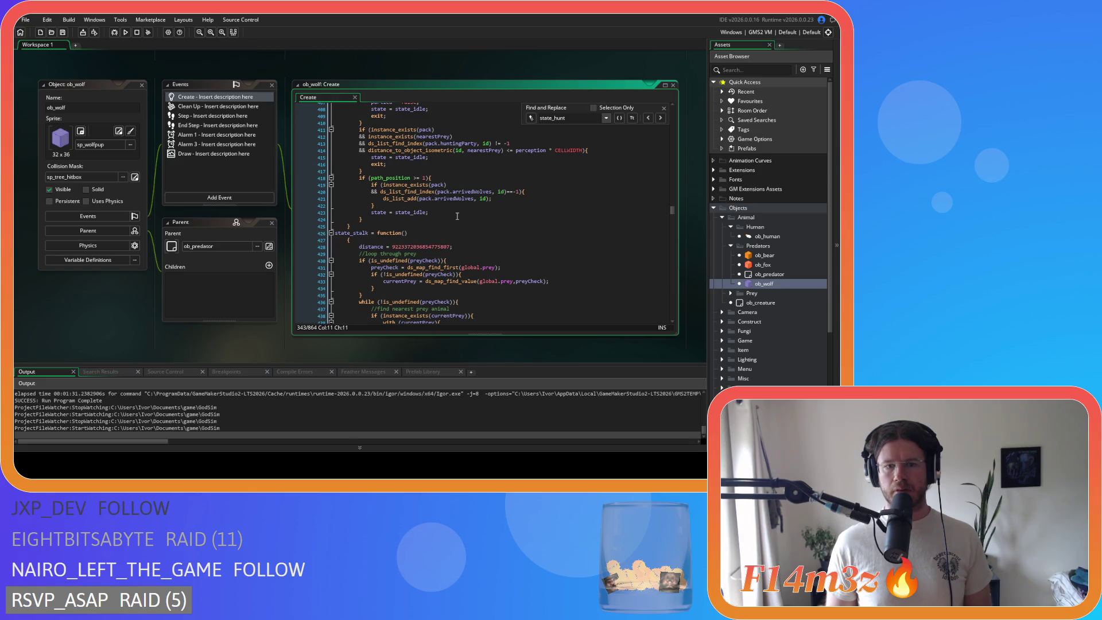
{"action": "left_click", "coordinate": [457, 213]}
{"action": "left_click", "coordinate": [664, 108]}
{"action": "right_click", "coordinate": [267, 71]}
Close all editor windows and fold the Human, Predators, Animal and Objects folders.
{"action": "mouse_move", "coordinate": [284, 85]}
{"action": "left_click", "coordinate": [326, 113]}
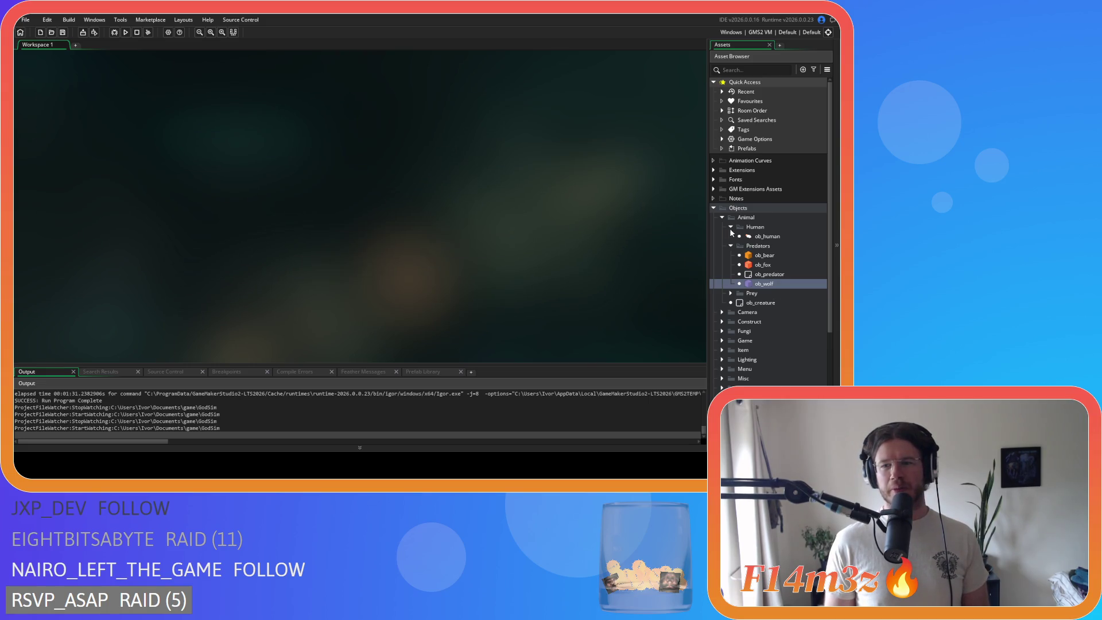
{"action": "left_click", "coordinate": [730, 227]}
{"action": "left_click", "coordinate": [730, 236]}
{"action": "left_click", "coordinate": [722, 218]}
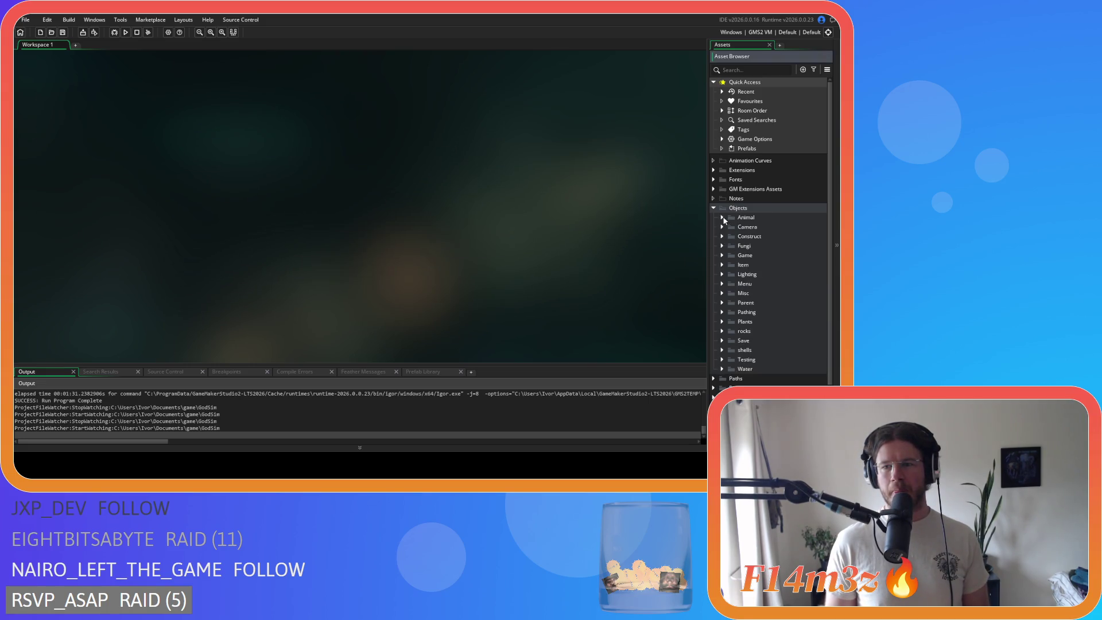
{"action": "left_click", "coordinate": [713, 208]}
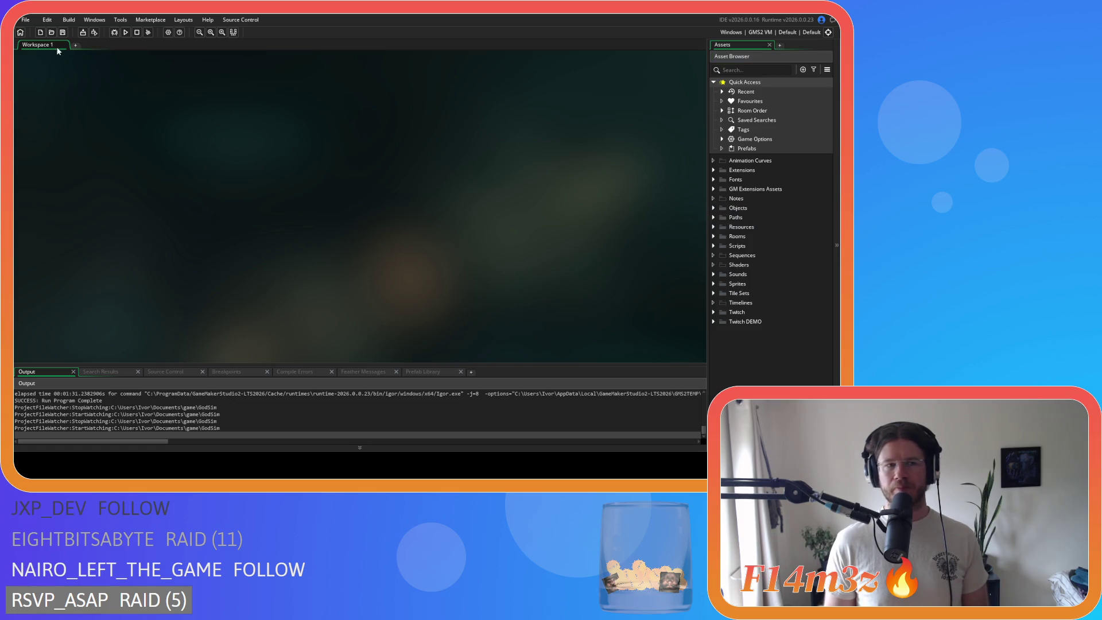
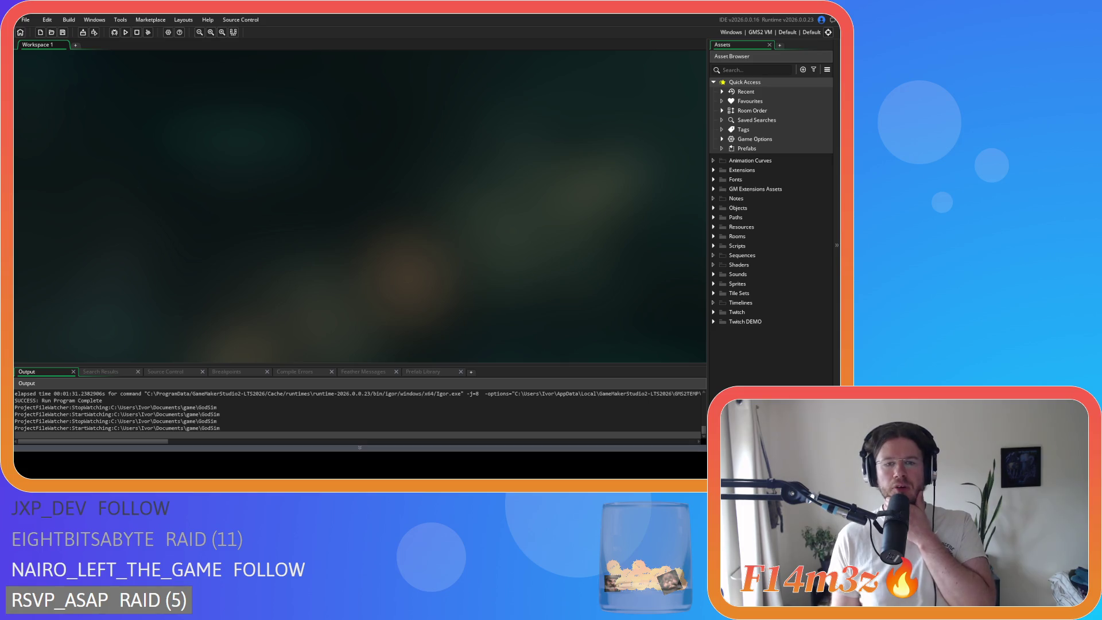
Open sc_grantGift from the Scripts > Gifts folder and scroll through its gift-assignment conditions.
{"action": "left_click", "coordinate": [714, 245]}
{"action": "left_click", "coordinate": [714, 245]}
{"action": "left_click", "coordinate": [714, 245]}
{"action": "scroll", "coordinate": [712, 251], "scroll_direction": "down", "scroll_amount": 3}
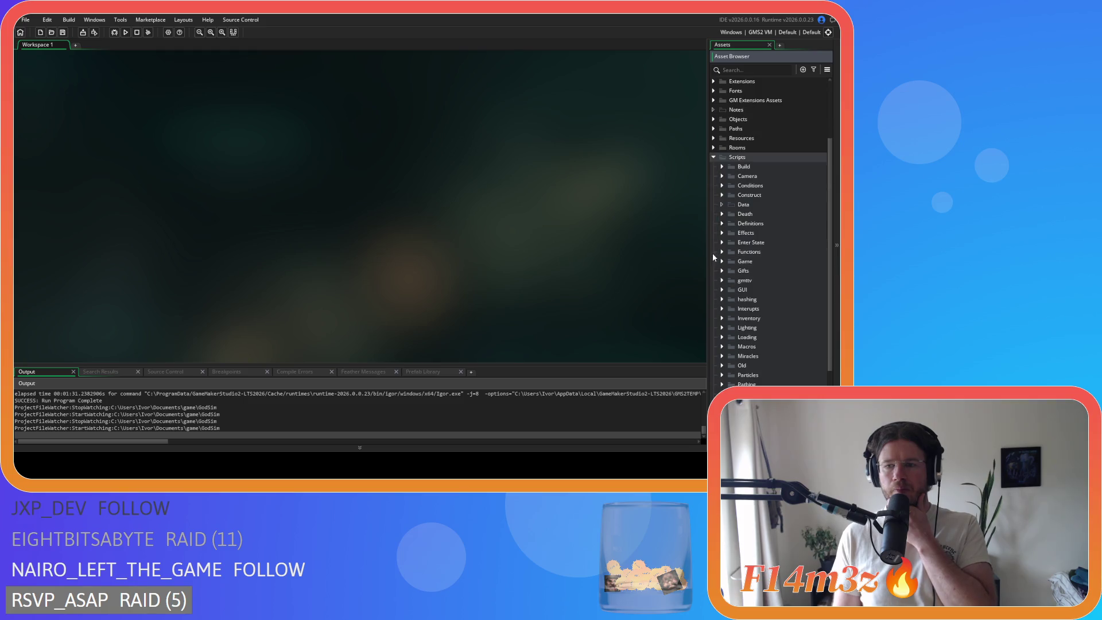
{"action": "left_click", "coordinate": [722, 271]}
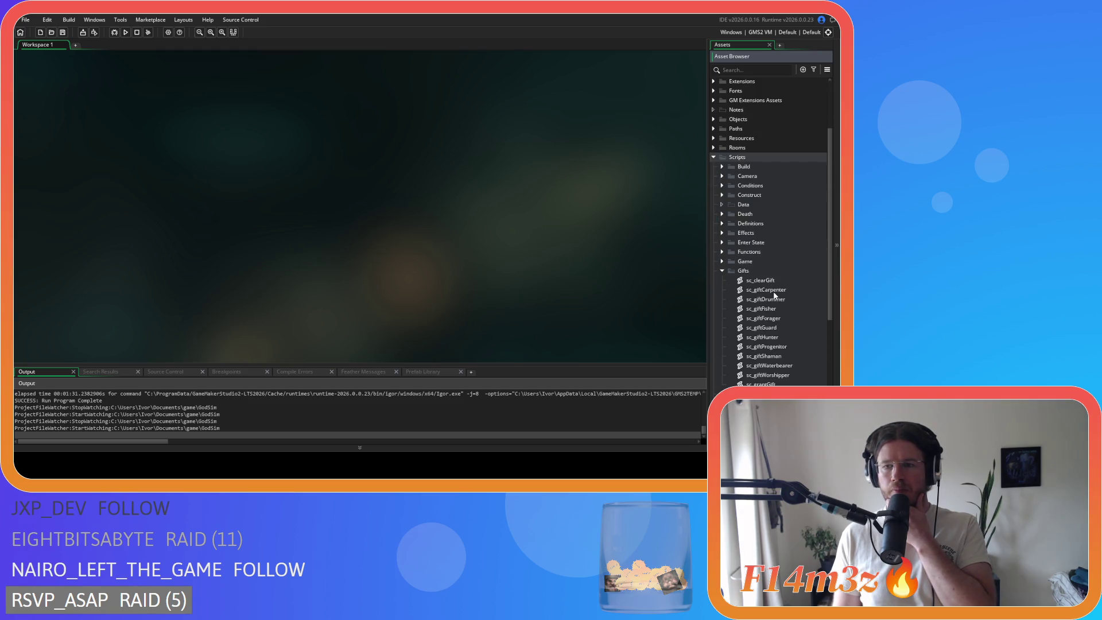
{"action": "double_click", "coordinate": [760, 384]}
{"action": "left_click", "coordinate": [368, 271]}
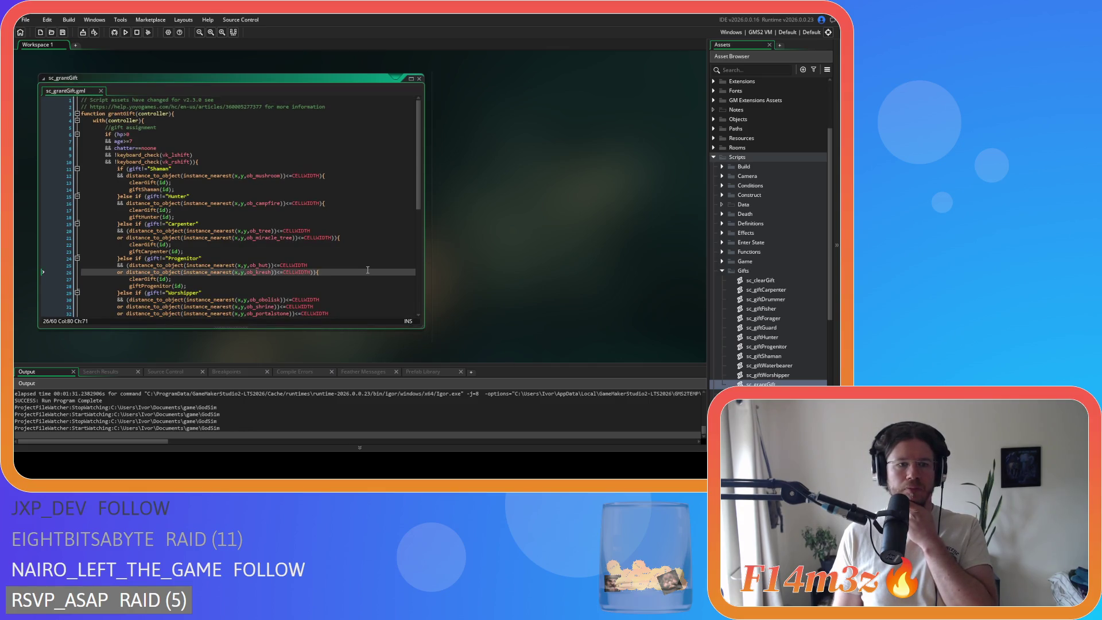
{"action": "scroll", "coordinate": [368, 270], "scroll_direction": "down", "scroll_amount": 3}
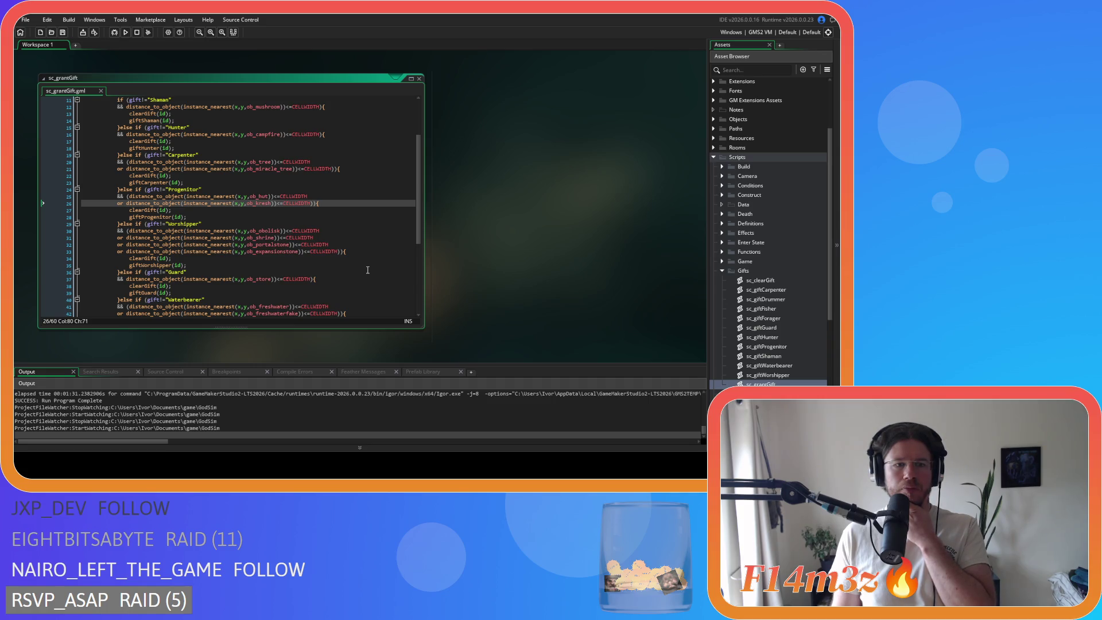
{"action": "scroll", "coordinate": [367, 270], "scroll_direction": "down", "scroll_amount": 2}
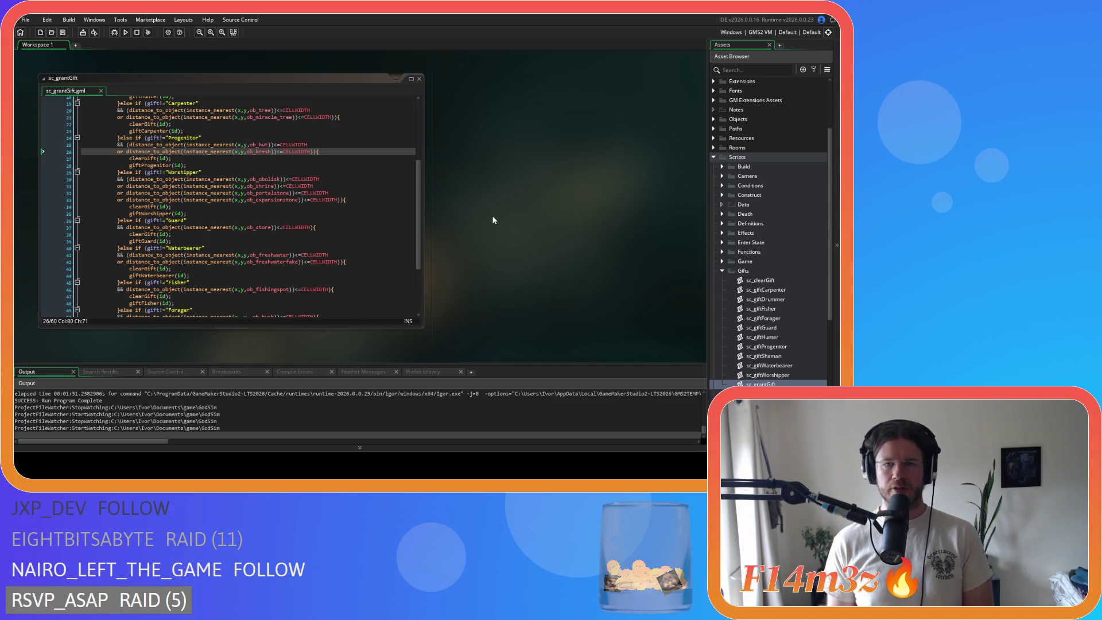
Close all open code windows in the workspace.
{"action": "right_click", "coordinate": [491, 216]}
{"action": "mouse_move", "coordinate": [510, 229]}
{"action": "left_click", "coordinate": [555, 249]}
Collapse Gifts and open sc_stateConditions from the Scripts > Conditions folder.
{"action": "left_click", "coordinate": [722, 270]}
{"action": "left_click", "coordinate": [722, 186]}
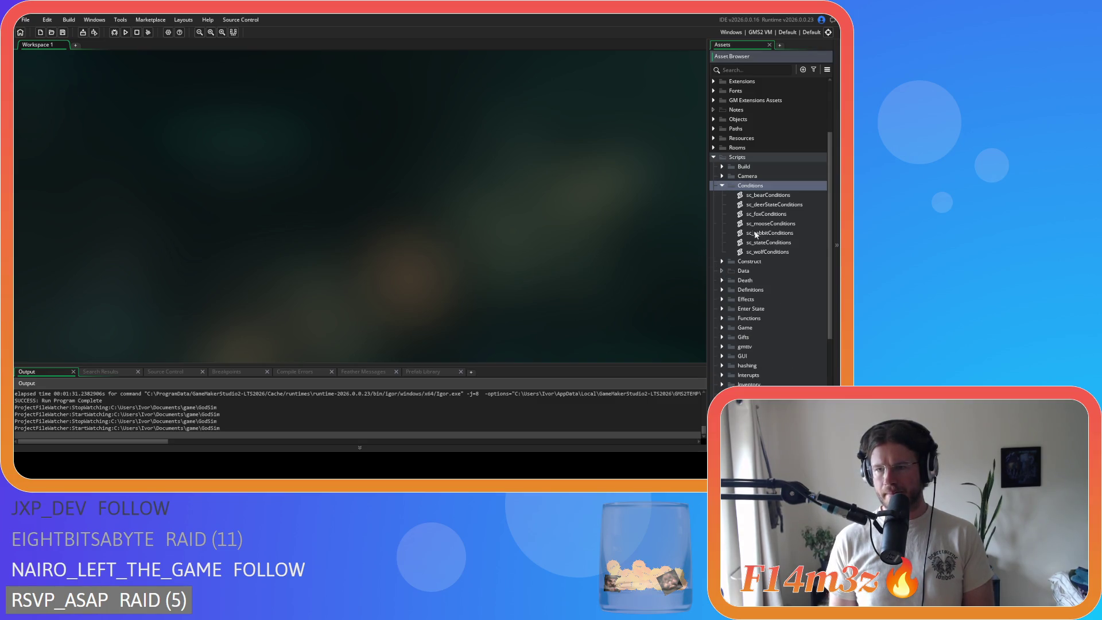
{"action": "double_click", "coordinate": [768, 242]}
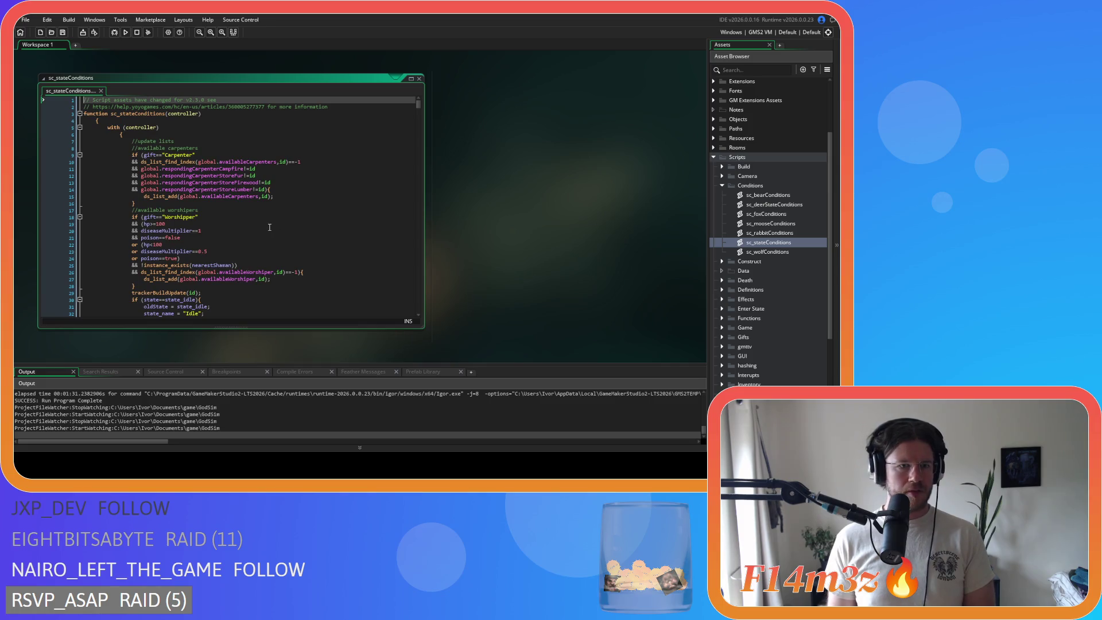
{"action": "scroll", "coordinate": [269, 227], "scroll_direction": "down", "scroll_amount": 10}
{"action": "scroll", "coordinate": [269, 227], "scroll_direction": "up", "scroll_amount": 10}
{"action": "scroll", "coordinate": [269, 227], "scroll_direction": "down", "scroll_amount": 5}
{"action": "scroll", "coordinate": [269, 228], "scroll_direction": "up", "scroll_amount": 5}
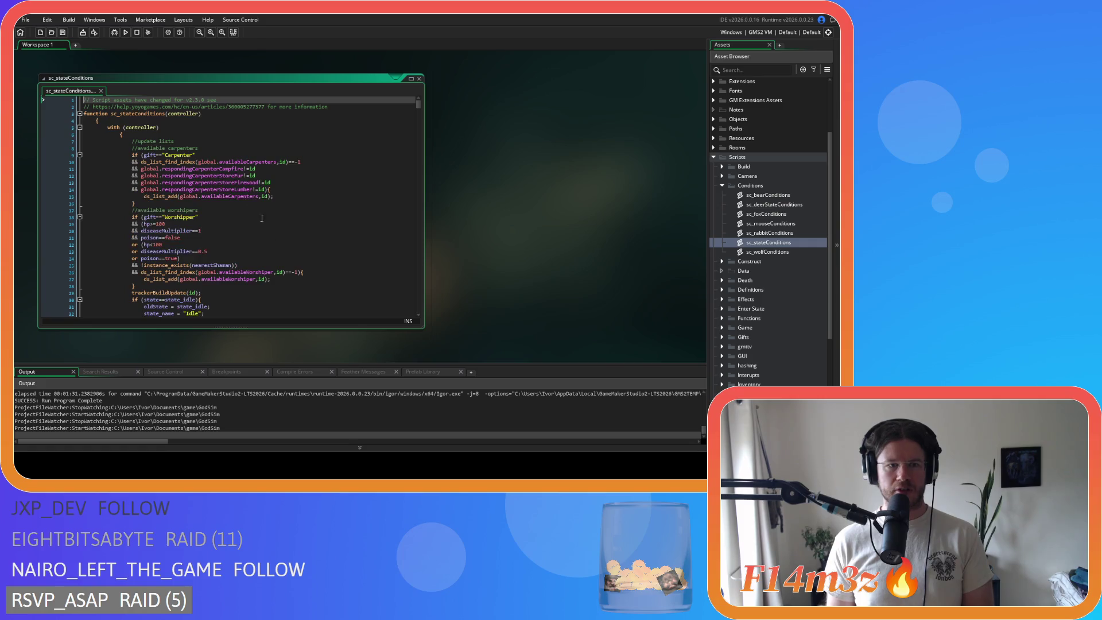
{"action": "scroll", "coordinate": [250, 247], "scroll_direction": "down", "scroll_amount": 10}
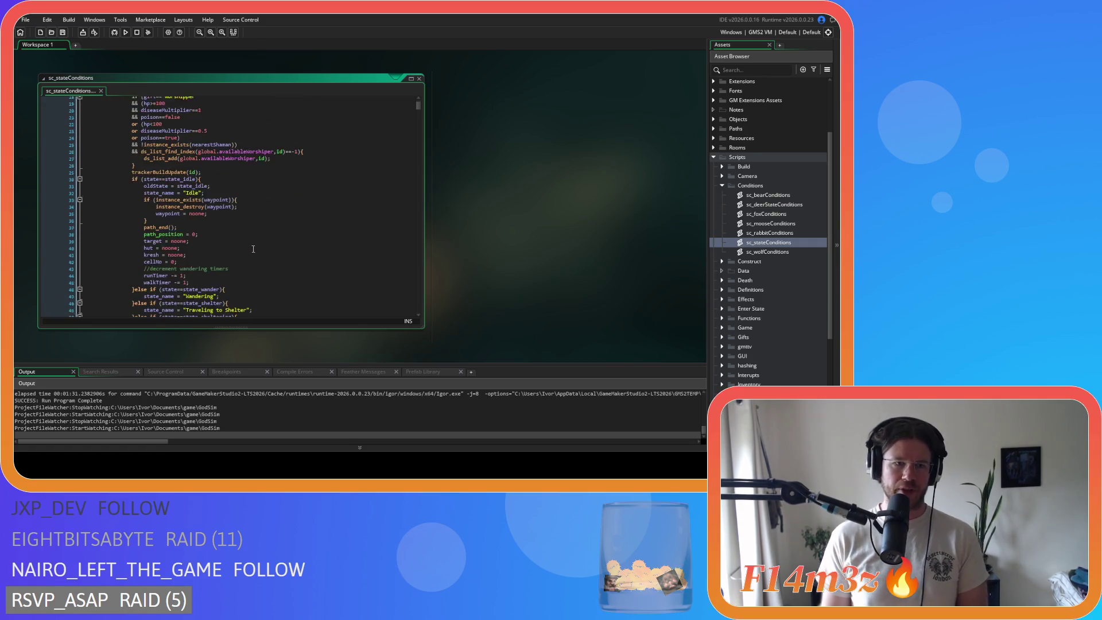
{"action": "scroll", "coordinate": [250, 246], "scroll_direction": "up", "scroll_amount": 3}
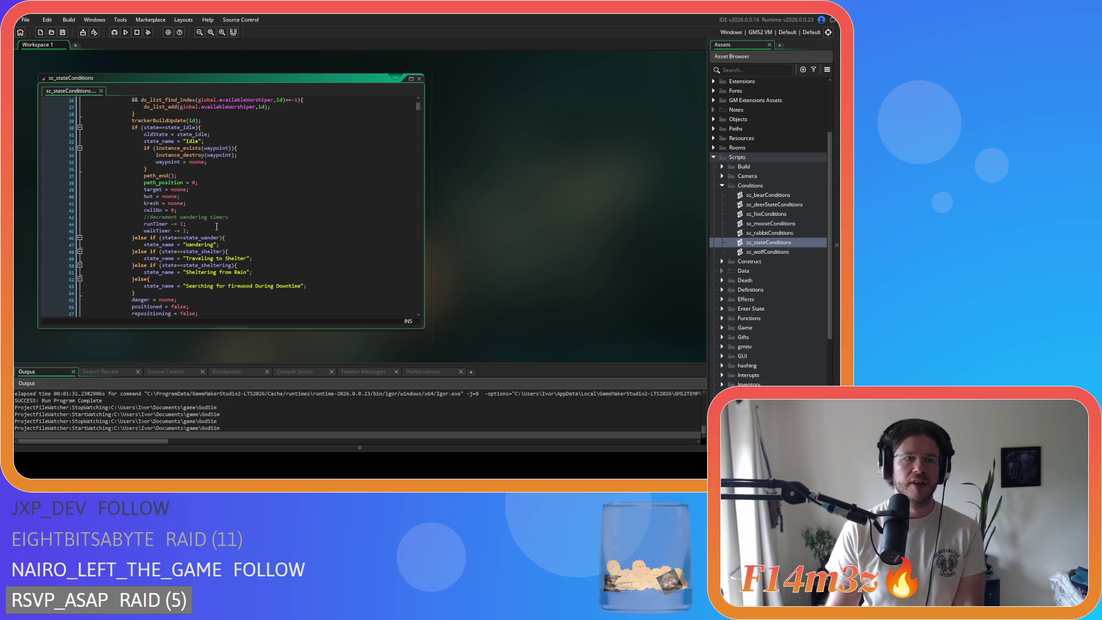
Inspect the idle branch's waypoint check and reset lines, such as target = noone.
{"action": "left_click_drag", "start_coordinate": [143, 190], "coordinate": [202, 185]}
{"action": "left_click_drag", "start_coordinate": [149, 141], "coordinate": [195, 175]}
{"action": "left_click", "coordinate": [174, 148]}
{"action": "left_click_drag", "start_coordinate": [143, 127], "coordinate": [212, 151]}
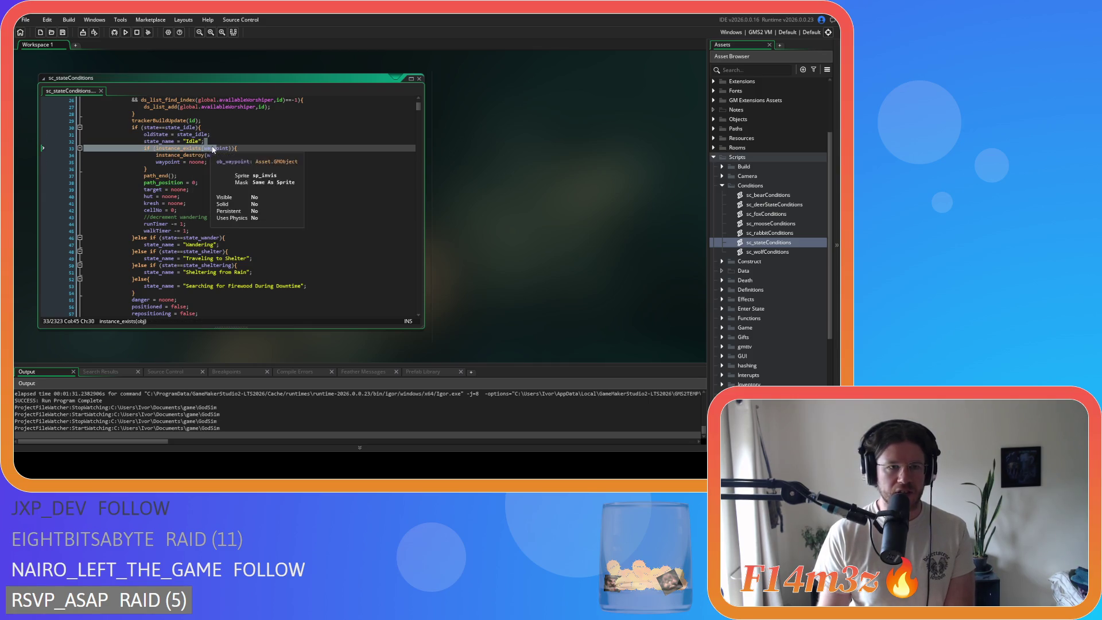
{"action": "left_click", "coordinate": [216, 143]}
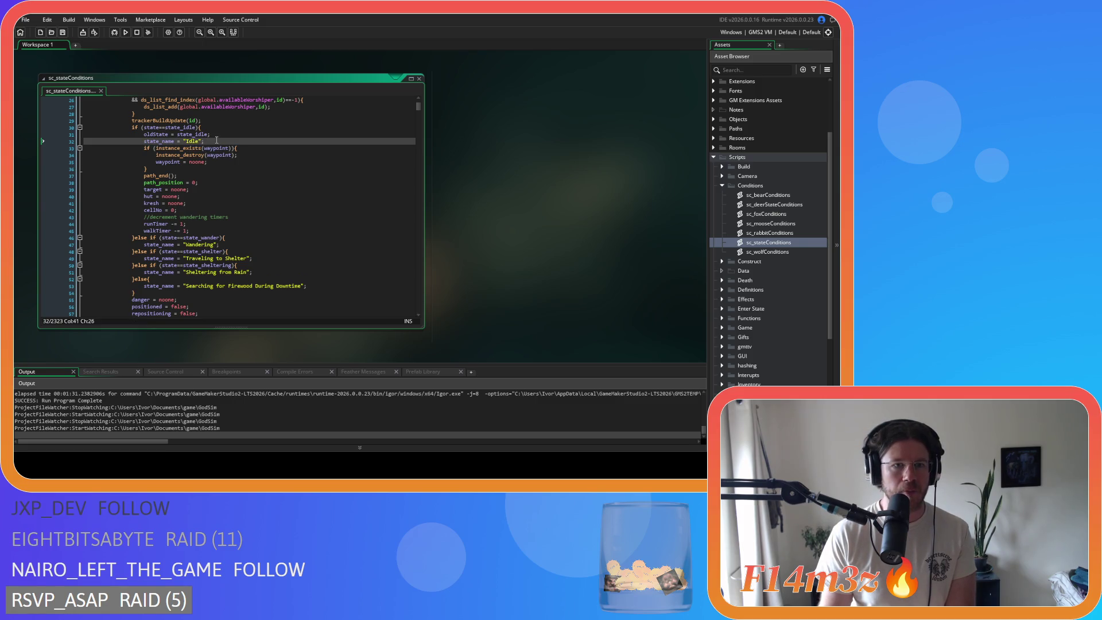
{"action": "left_click", "coordinate": [183, 189]}
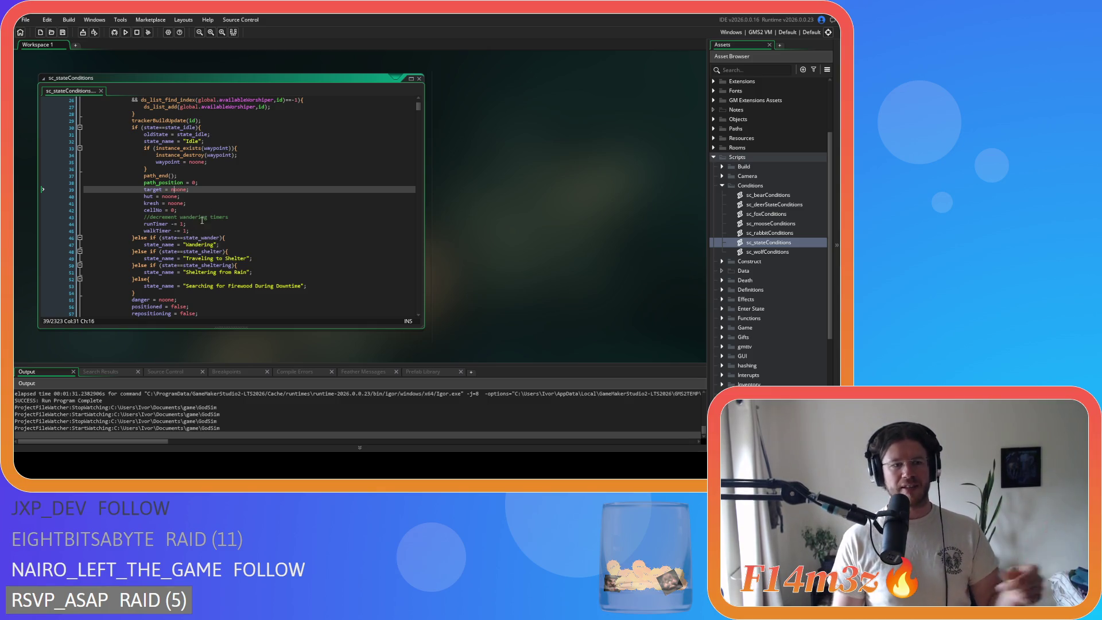
{"action": "left_click", "coordinate": [226, 181]}
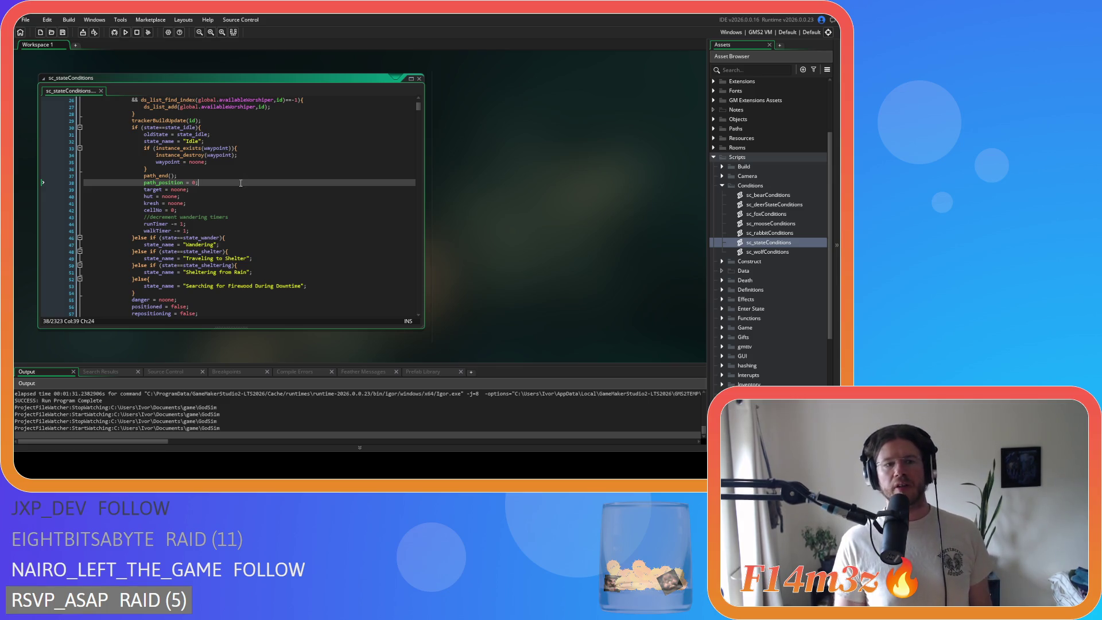
Examine the path_end, path_position and target = noone lines of the idle reset.
{"action": "left_click", "coordinate": [143, 175], "text": "shift"}
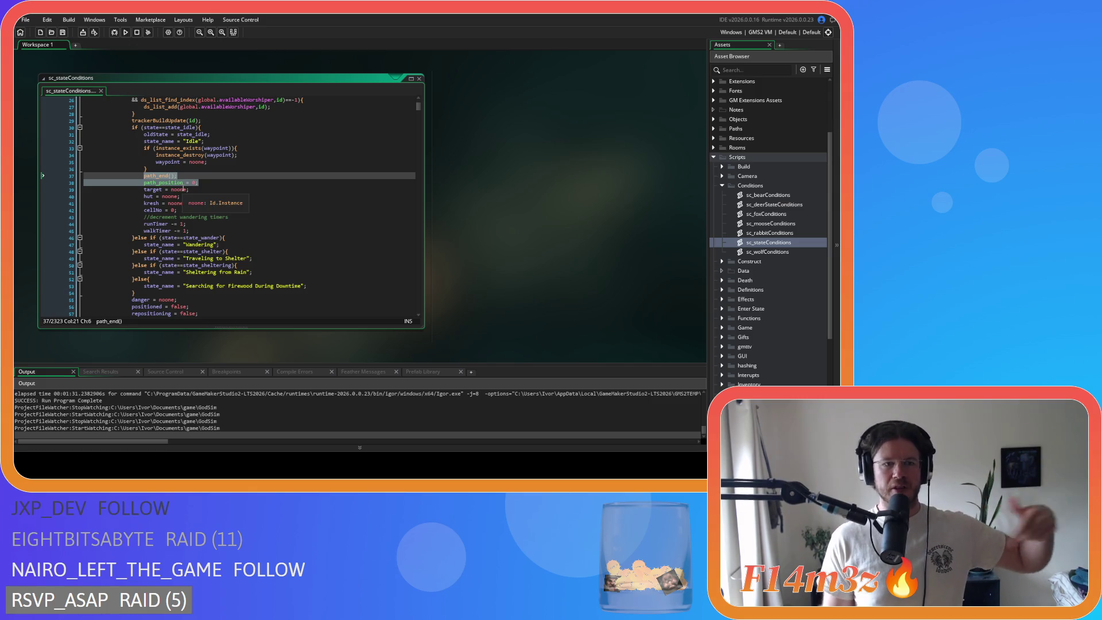
{"action": "left_click", "coordinate": [170, 175]}
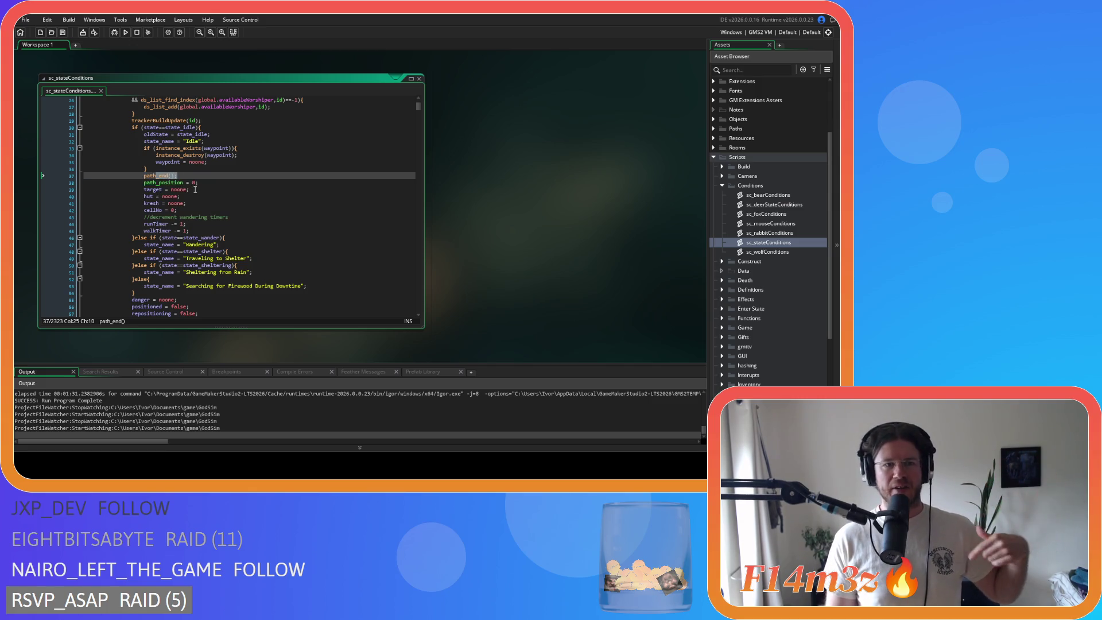
{"action": "left_click", "coordinate": [151, 183]}
{"action": "left_click_drag", "start_coordinate": [197, 189], "coordinate": [124, 188]}
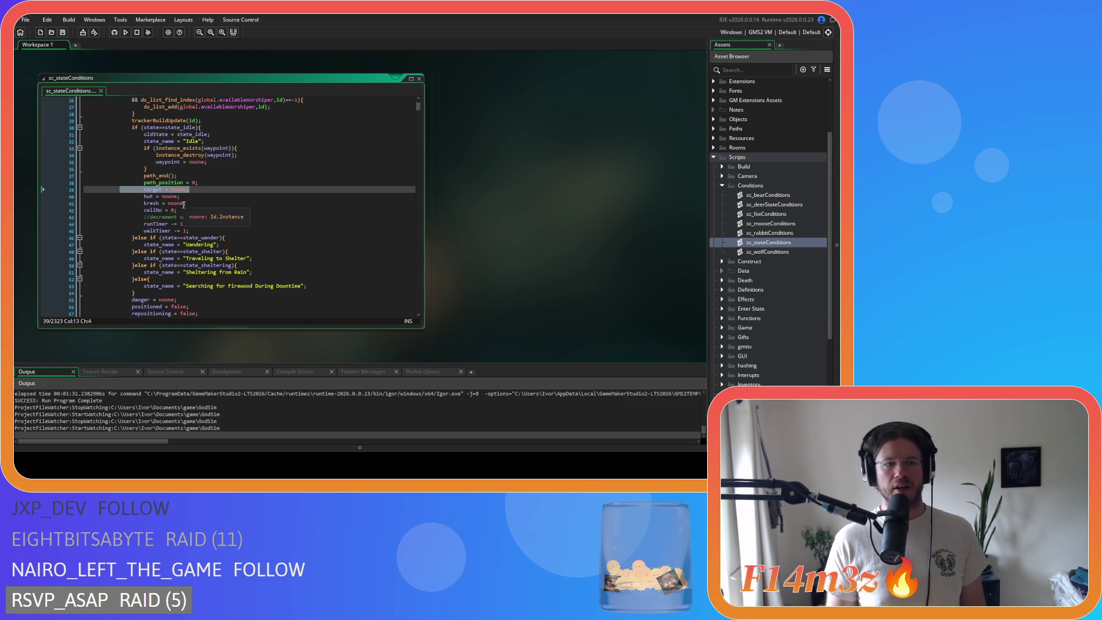
{"action": "mouse_move", "coordinate": [193, 208]}
{"action": "left_mouse_down"}
{"action": "mouse_move", "coordinate": [143, 179]}
{"action": "mouse_move", "coordinate": [138, 148]}
{"action": "left_mouse_up"}
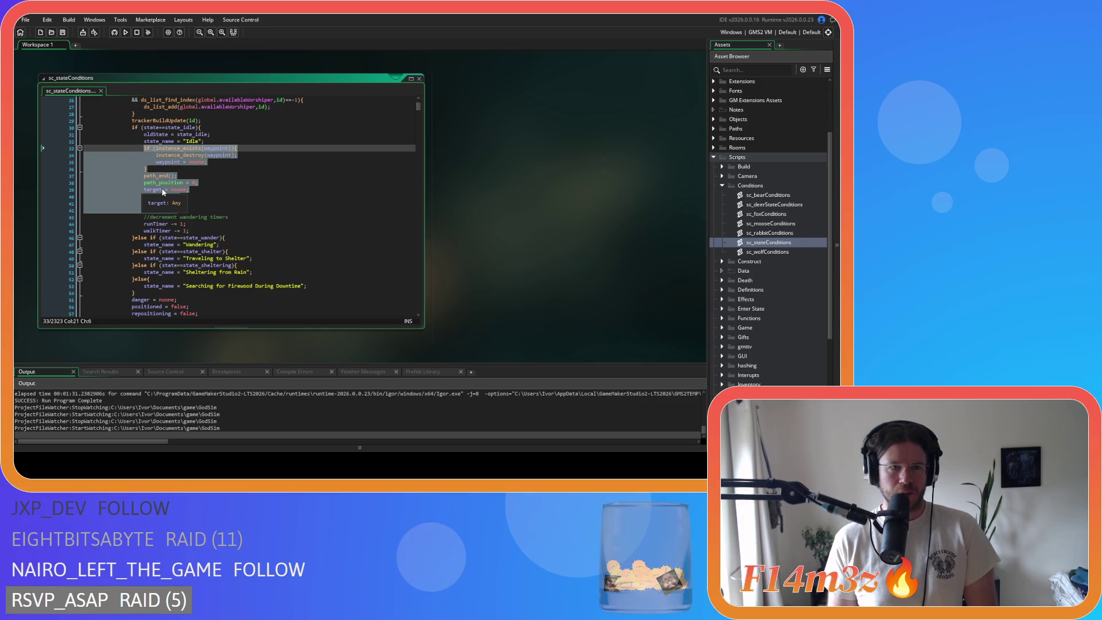
{"action": "left_click", "coordinate": [193, 207]}
Review the walkTimer and wandering-timer lines, then the whole idle block from line 32 to 42.
{"action": "left_click_drag", "start_coordinate": [189, 230], "coordinate": [189, 223]}
{"action": "left_click", "coordinate": [238, 218]}
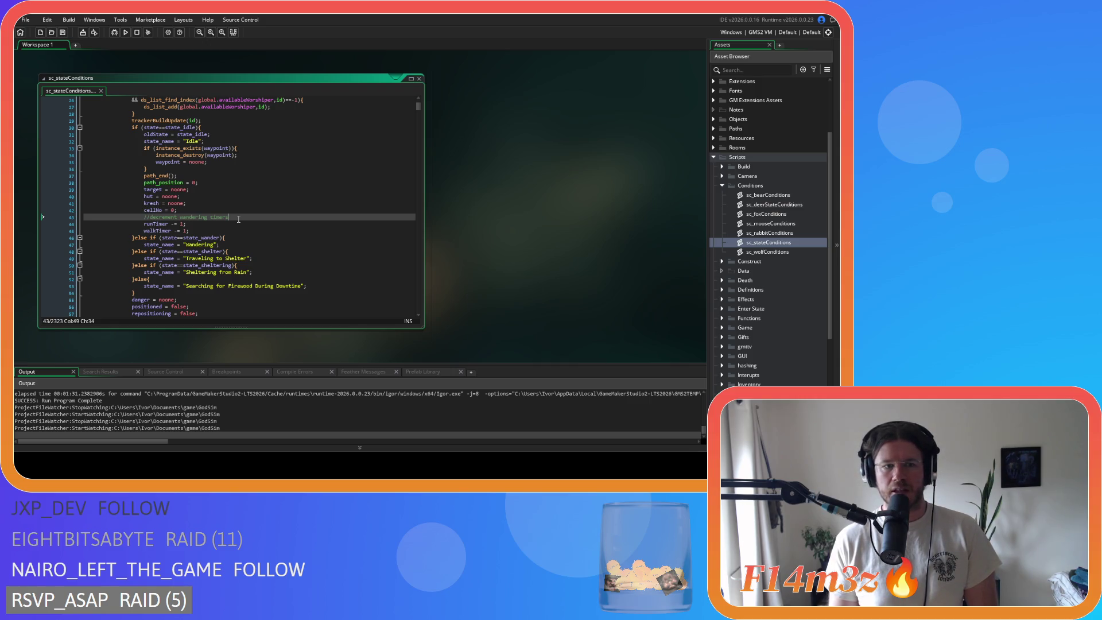
{"action": "left_click", "coordinate": [223, 210]}
{"action": "mouse_move", "coordinate": [223, 210]}
{"action": "left_mouse_down"}
{"action": "mouse_move", "coordinate": [172, 209]}
{"action": "mouse_move", "coordinate": [143, 134]}
{"action": "left_mouse_up"}
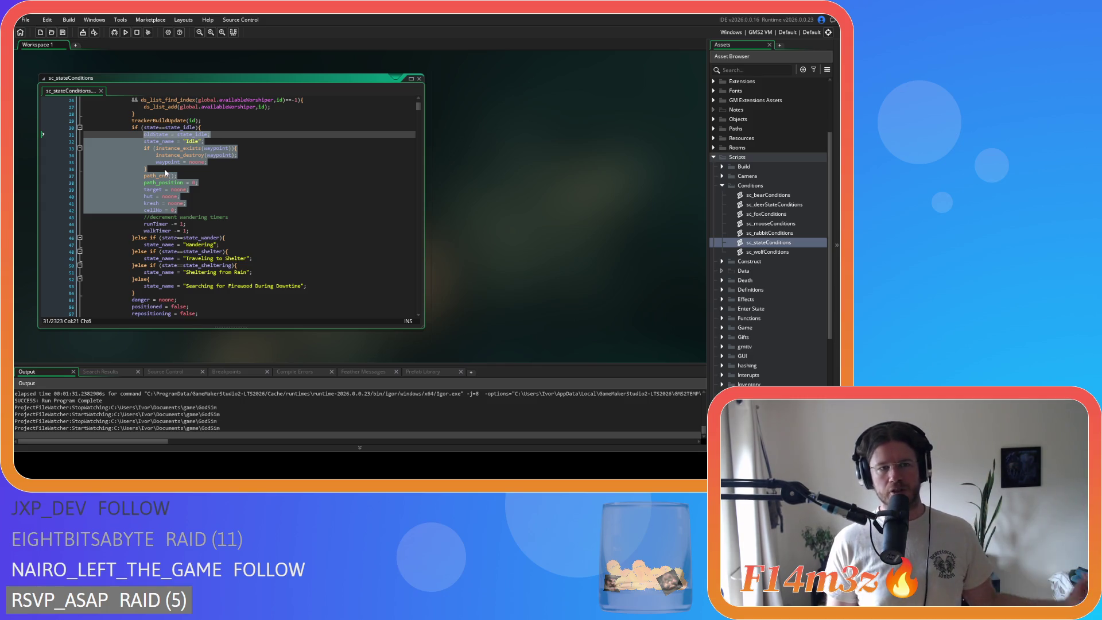
{"action": "mouse_move", "coordinate": [167, 174]}
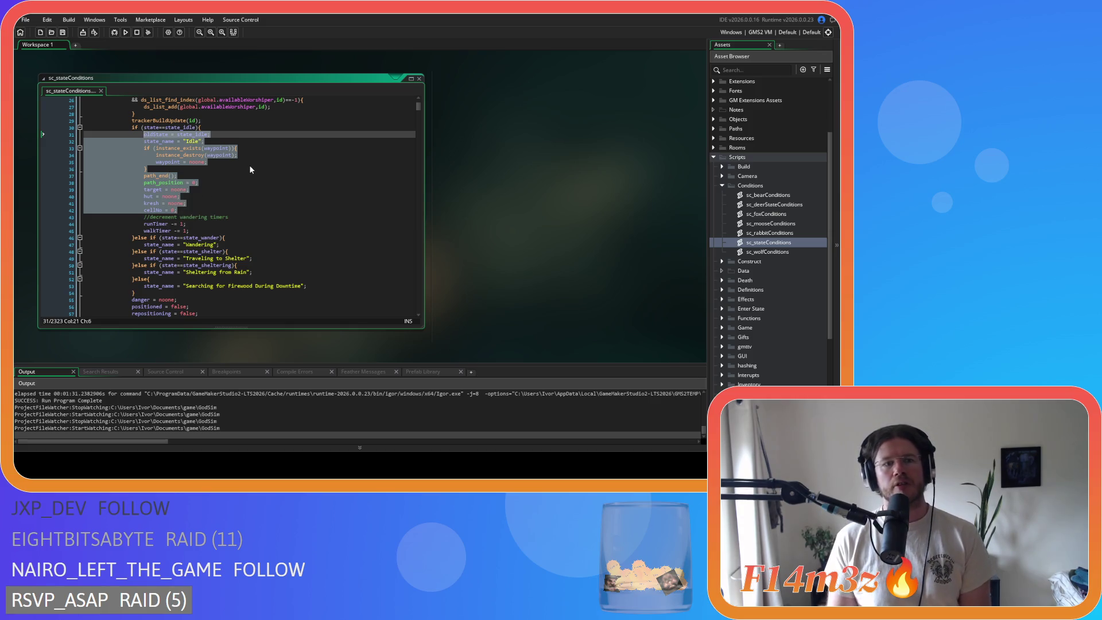
{"action": "left_click", "coordinate": [210, 185]}
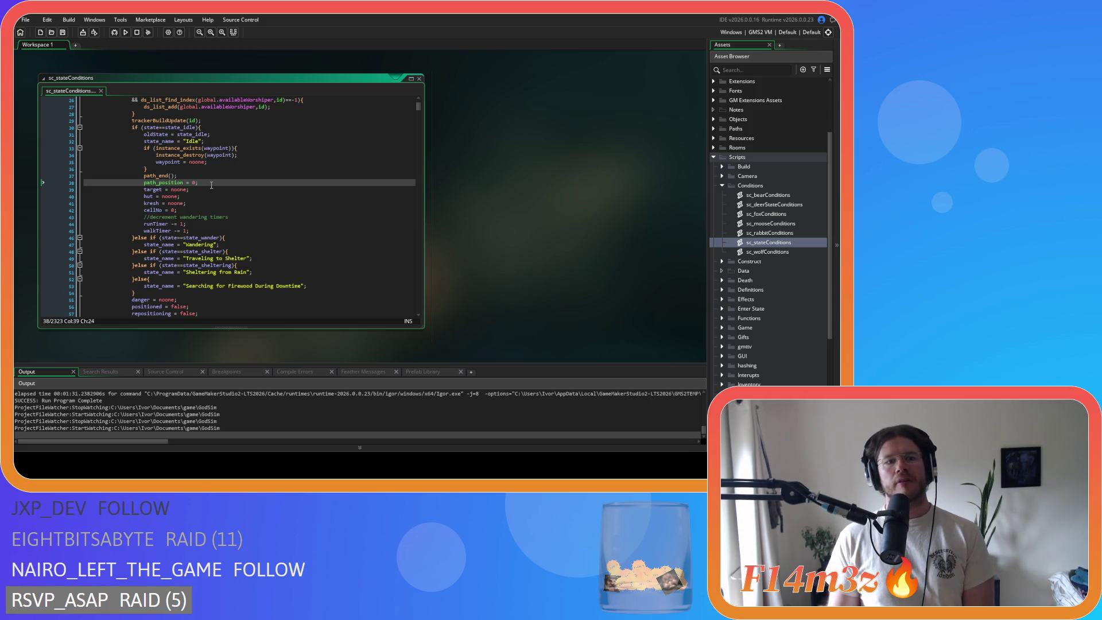
{"action": "left_click", "coordinate": [220, 171]}
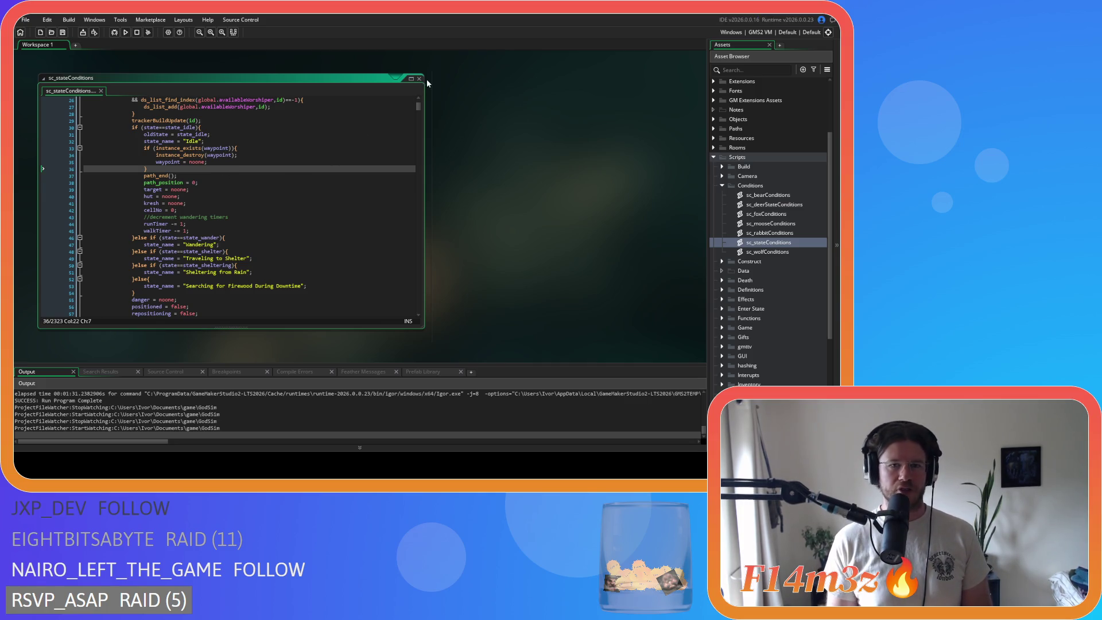
Collapse sc_stateConditions and close all code windows, leaving the workspace empty.
{"action": "double_click", "coordinate": [373, 78]}
{"action": "right_click", "coordinate": [468, 190]}
{"action": "mouse_move", "coordinate": [487, 203]}
{"action": "left_click", "coordinate": [569, 160]}
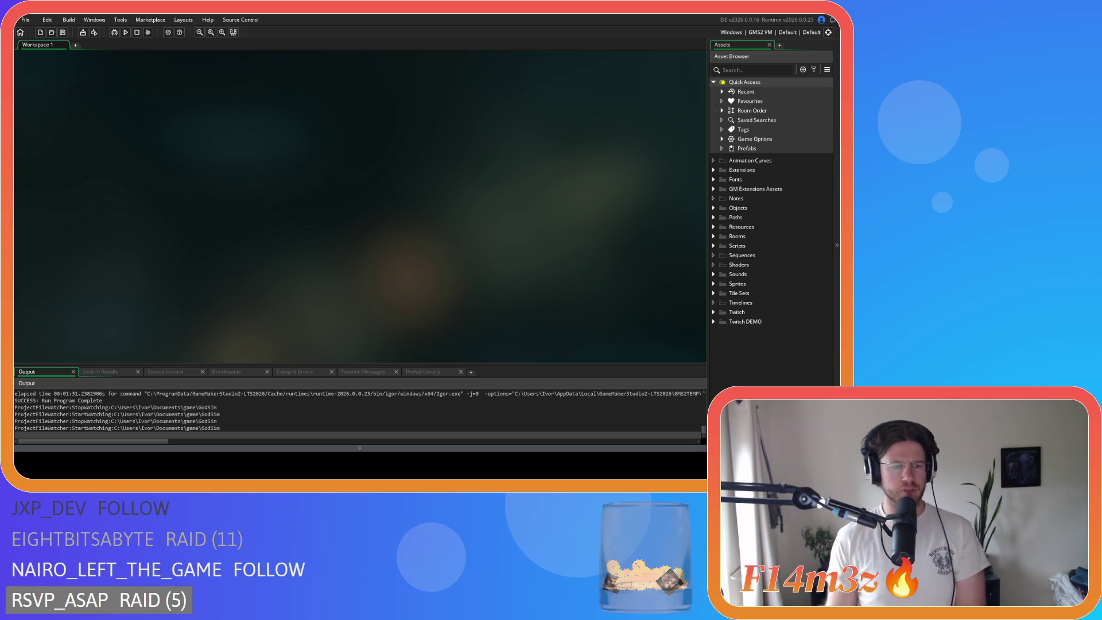
Bring up the workspace context menu after the game run completes.
{"action": "right_click", "coordinate": [389, 159]}
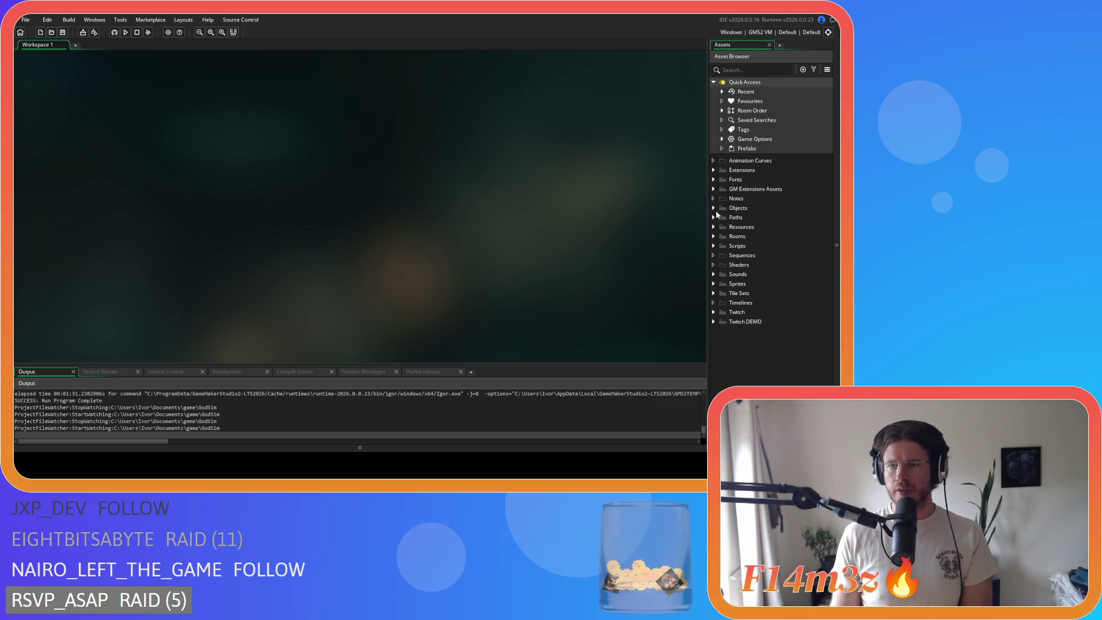
Open ob_human's Step event and search it for nearestShaman to reach the shamanMap if-line.
{"action": "left_click", "coordinate": [714, 208]}
{"action": "left_click", "coordinate": [730, 228]}
{"action": "left_click", "coordinate": [752, 237]}
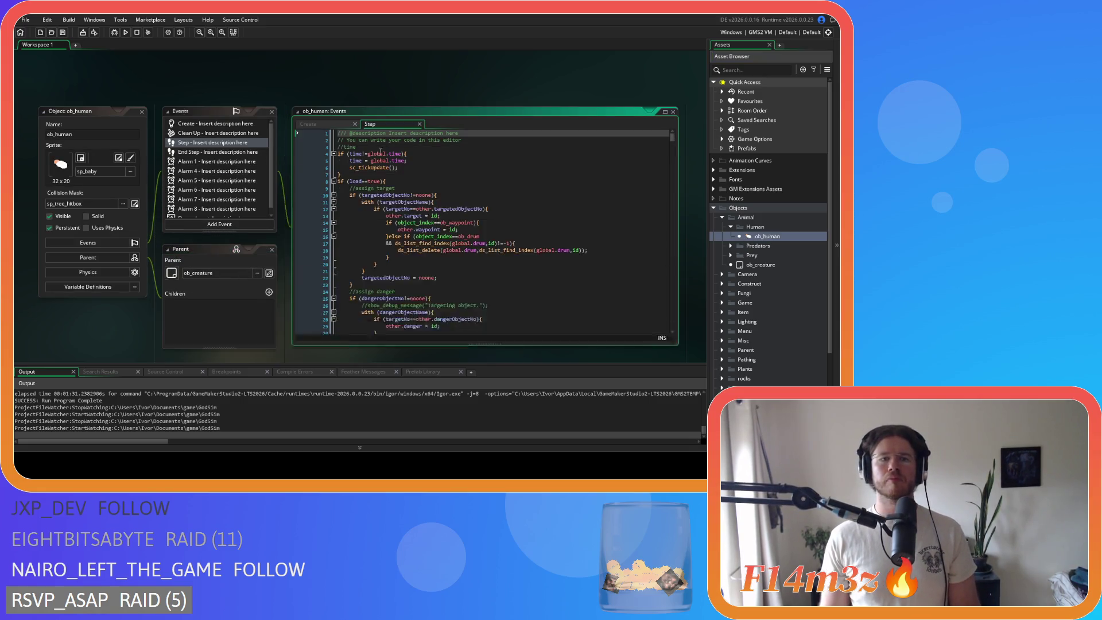
{"action": "left_click", "coordinate": [423, 166]}
{"action": "key", "text": "ctrl+f"}
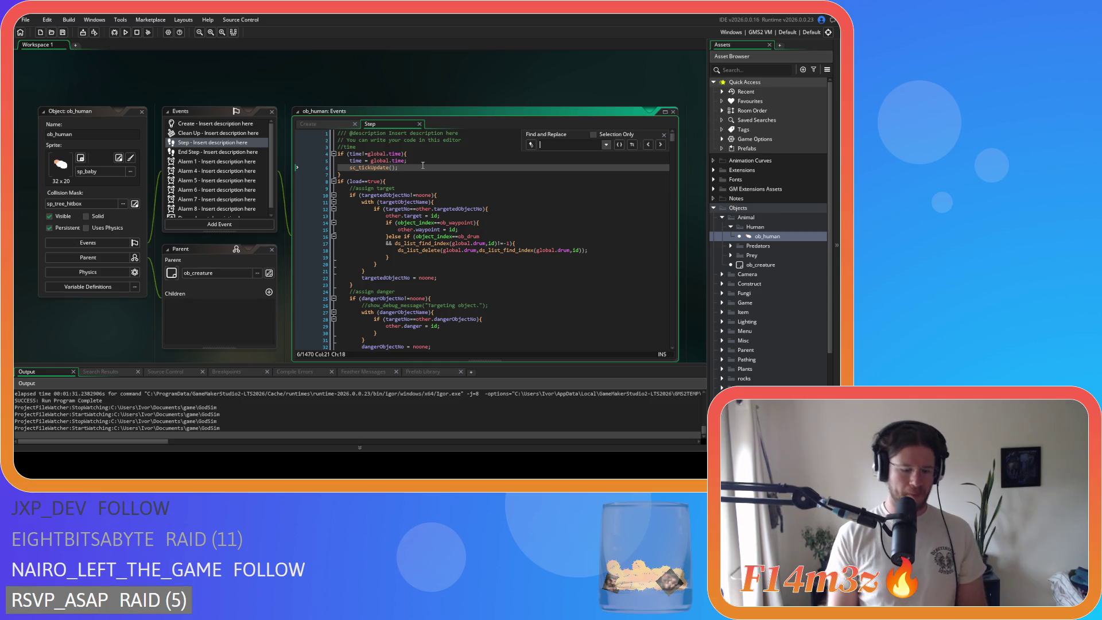
{"action": "type", "text": "nearestShaman"}
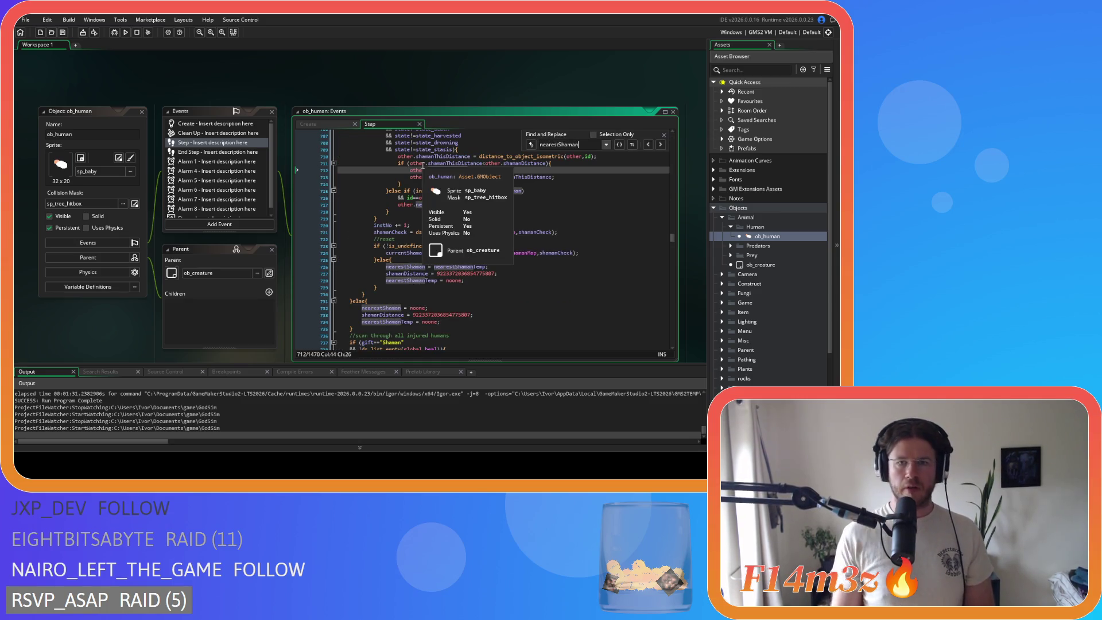
{"action": "scroll", "coordinate": [533, 224], "scroll_direction": "up", "scroll_amount": 3}
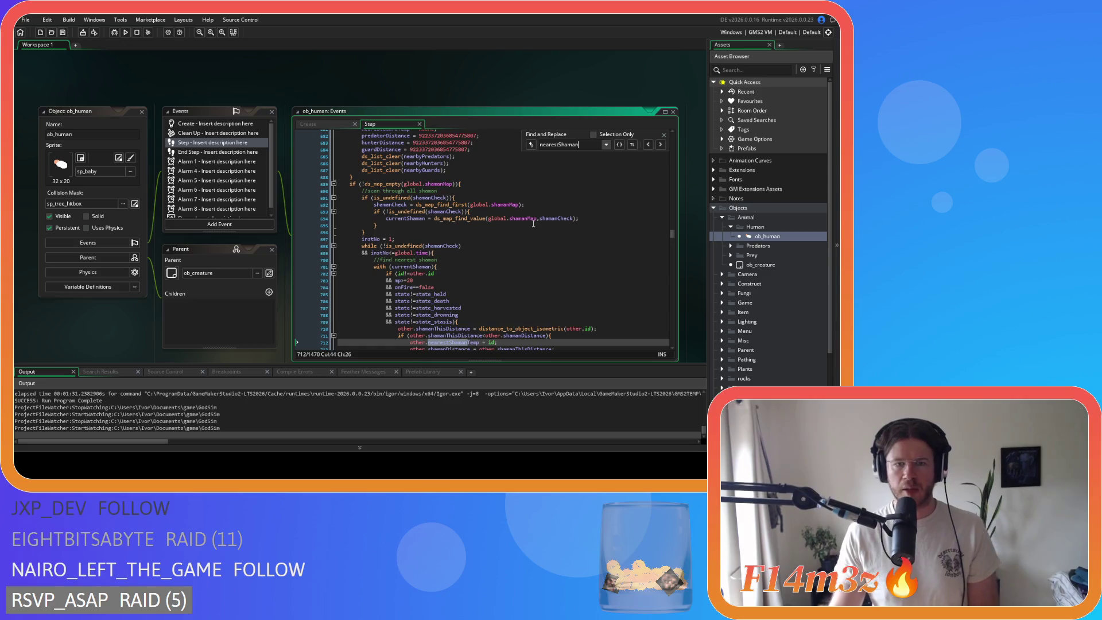
{"action": "left_click", "coordinate": [500, 185]}
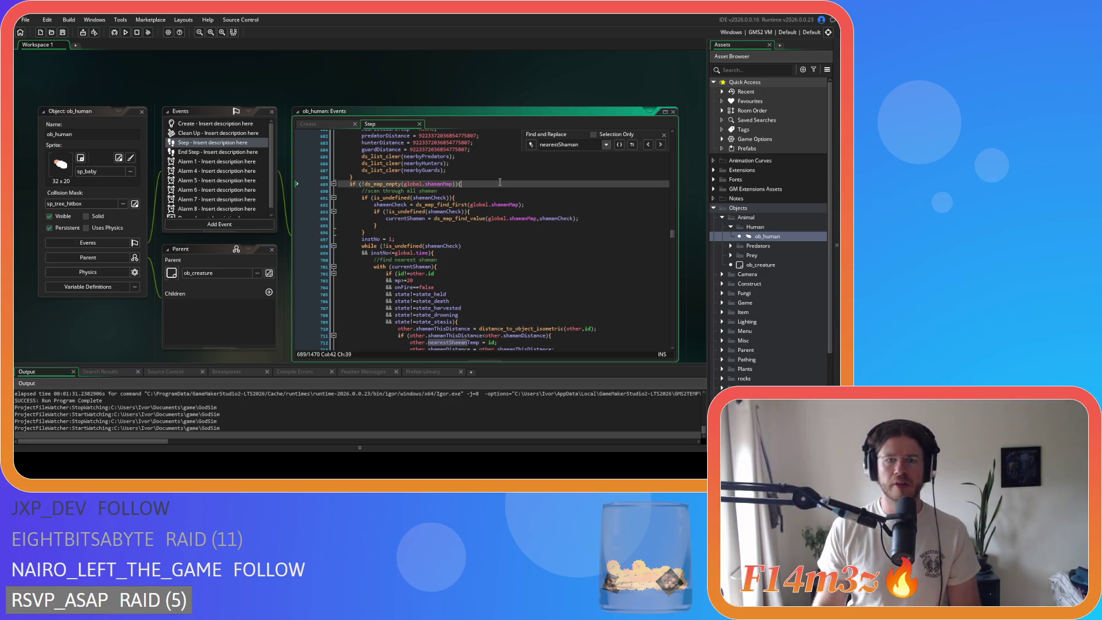
Close the Find and Replace box and place the cursor at the end of line 689.
{"action": "left_click", "coordinate": [665, 136]}
{"action": "scroll", "coordinate": [565, 215], "scroll_direction": "down", "scroll_amount": 9}
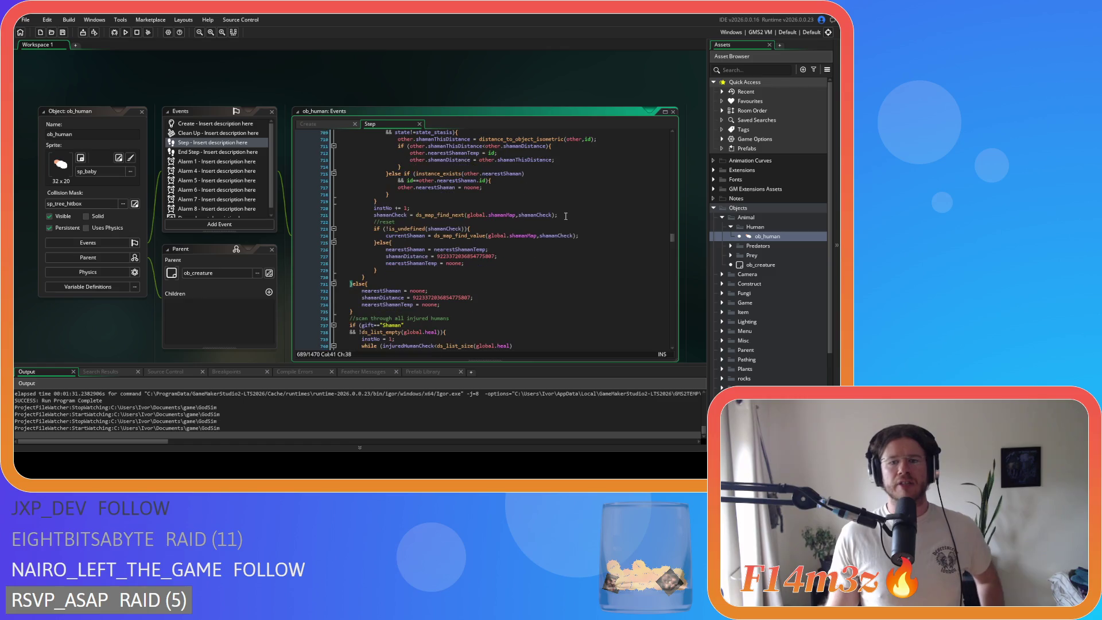
{"action": "mouse_move", "coordinate": [456, 229]}
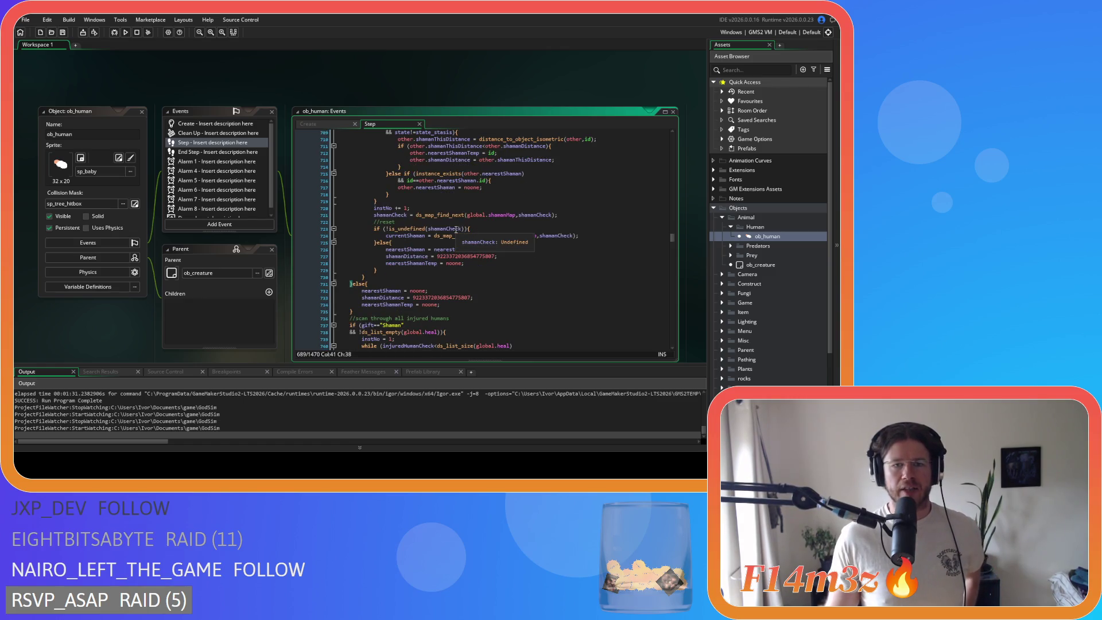
{"action": "scroll", "coordinate": [456, 230], "scroll_direction": "up", "scroll_amount": 7}
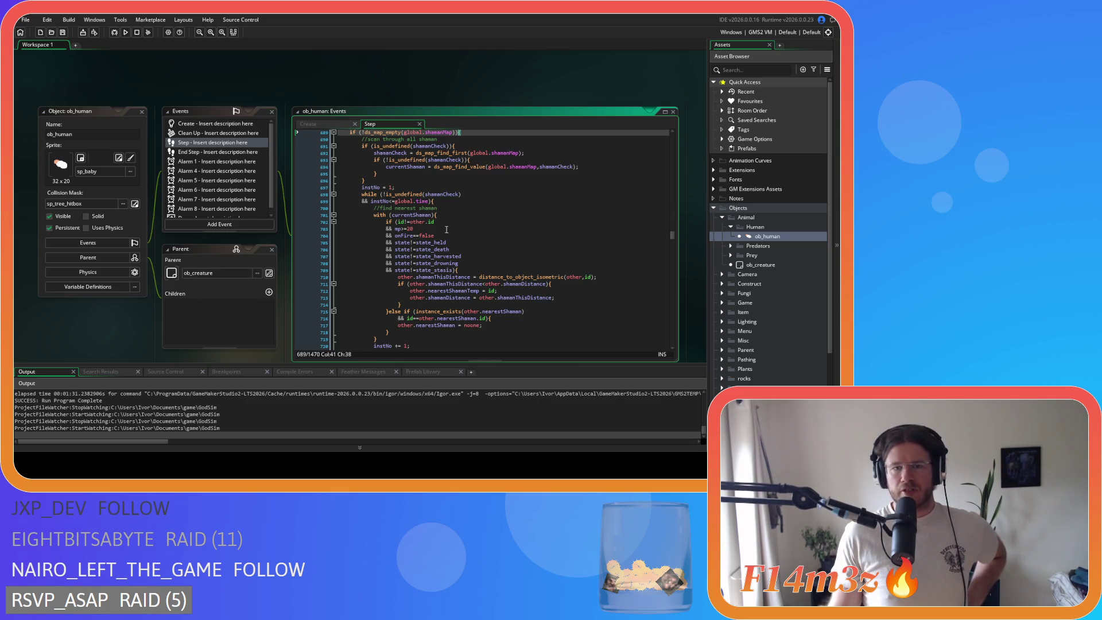
{"action": "scroll", "coordinate": [447, 229], "scroll_direction": "up", "scroll_amount": 2}
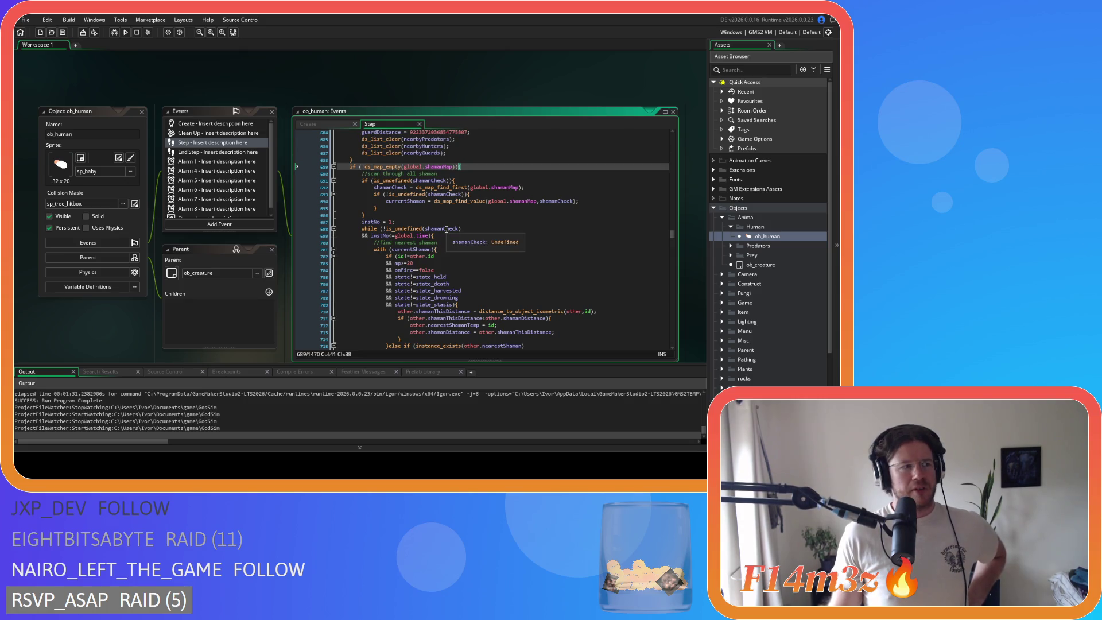
{"action": "scroll", "coordinate": [446, 230], "scroll_direction": "down", "scroll_amount": 5}
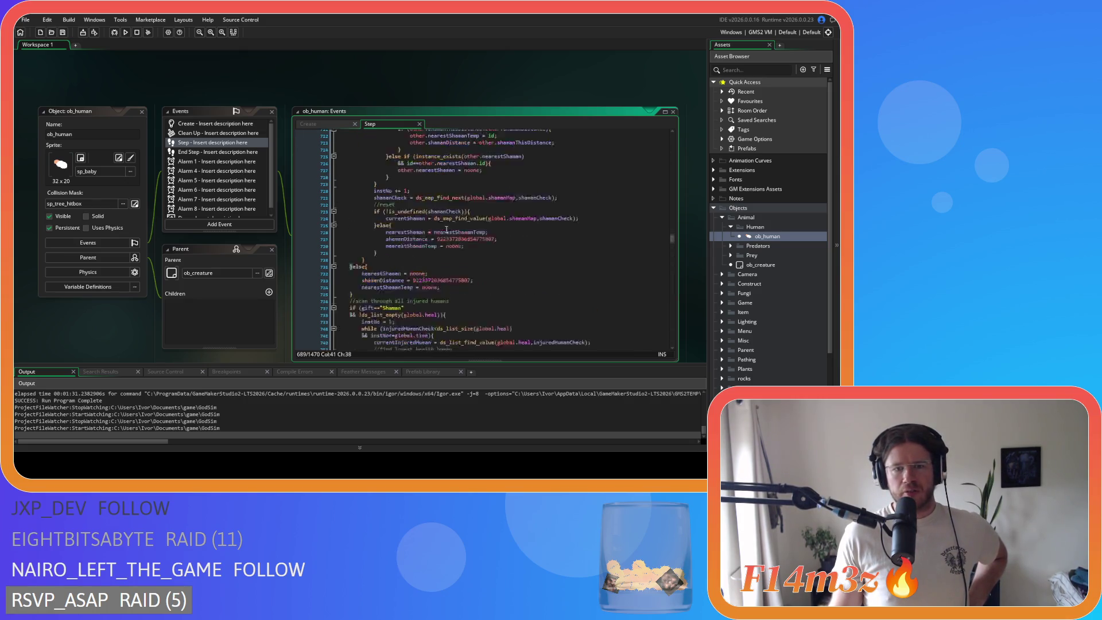
{"action": "scroll", "coordinate": [446, 230], "scroll_direction": "up", "scroll_amount": 4}
{"action": "left_click", "coordinate": [465, 151]}
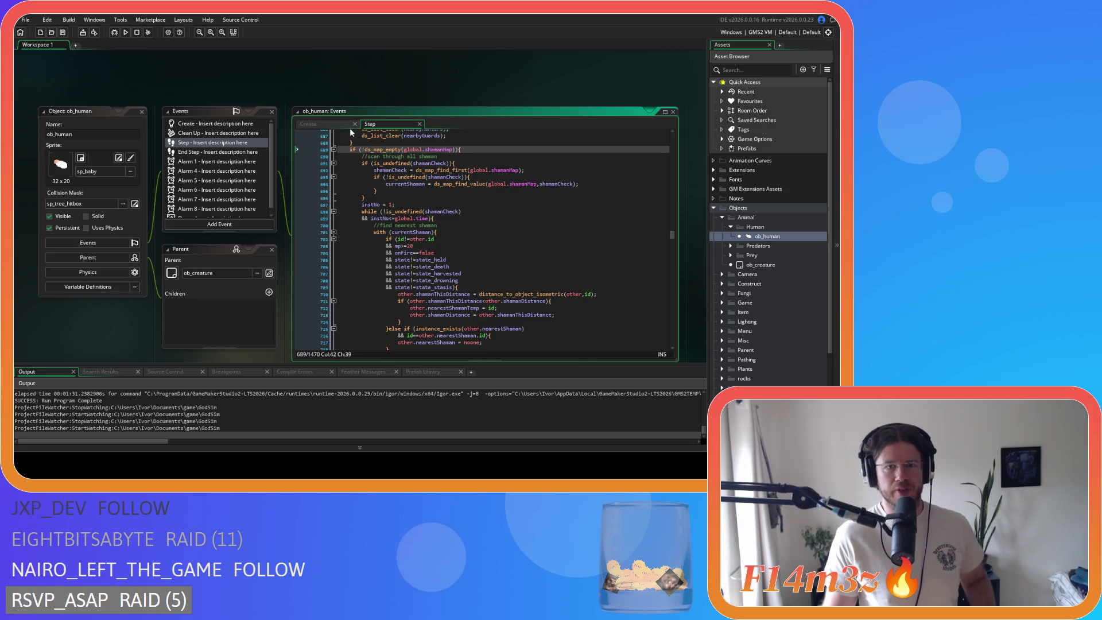
{"action": "left_click", "coordinate": [362, 149]}
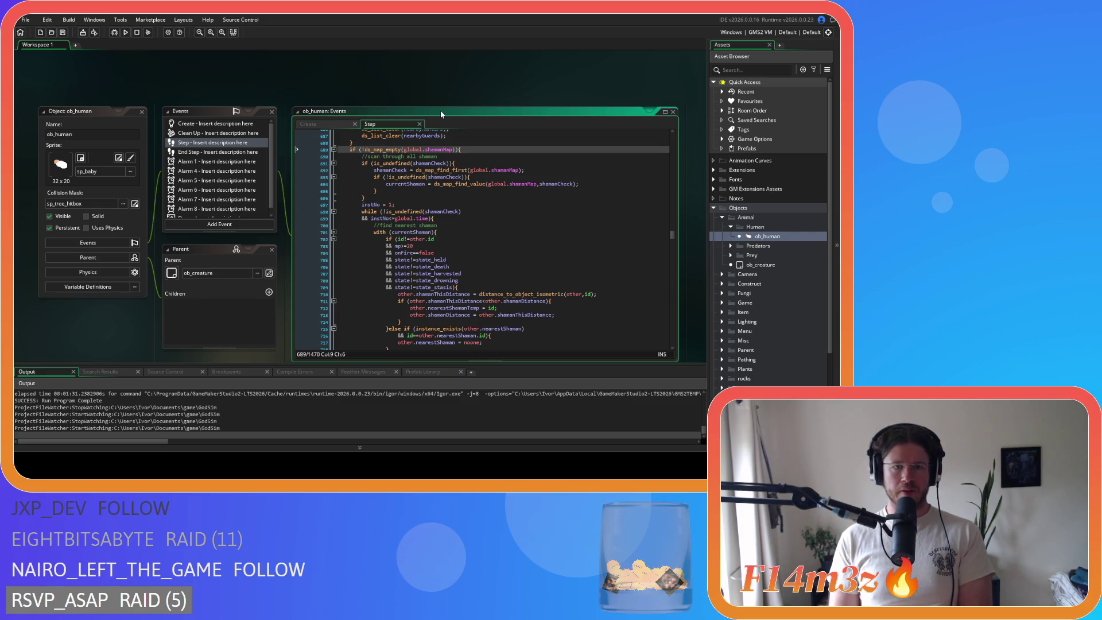
Split line 689 into a new parenthesised group joined by && to the !ds_map_empty check.
{"action": "key", "text": "Return"}
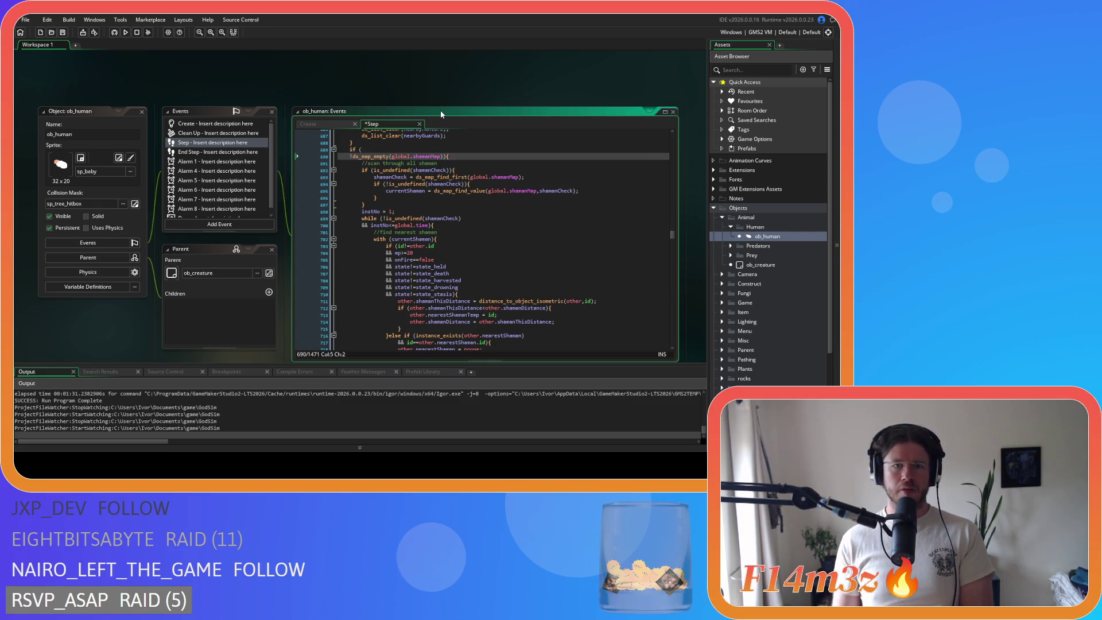
{"action": "left_click", "coordinate": [378, 150]}
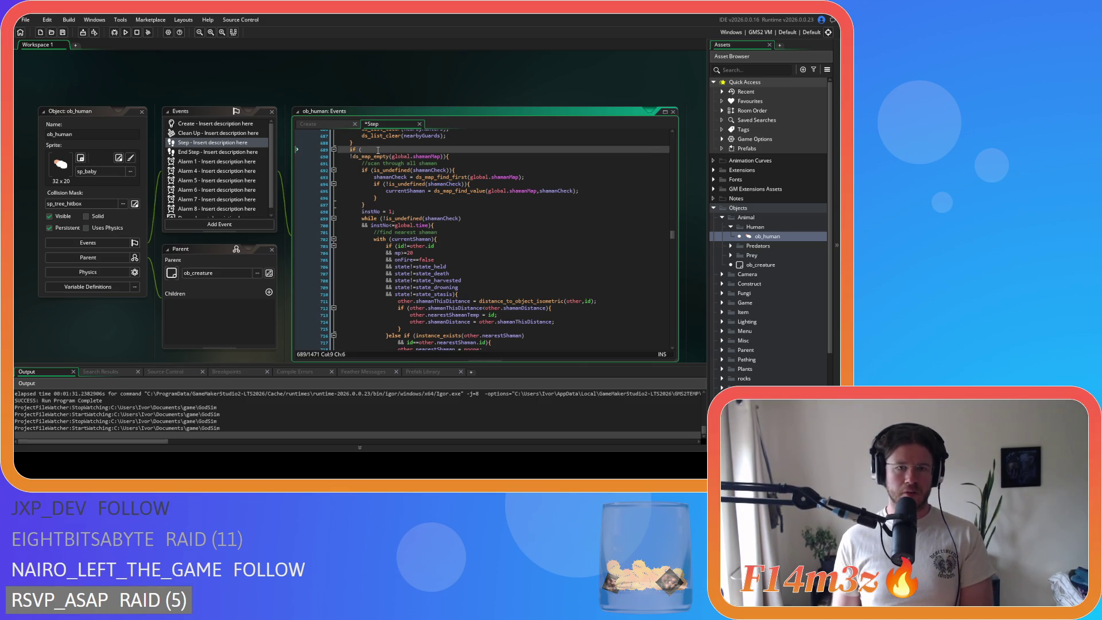
{"action": "type", "text": "()"}
{"action": "left_click", "coordinate": [351, 157]}
{"action": "type", "text": "&&"}
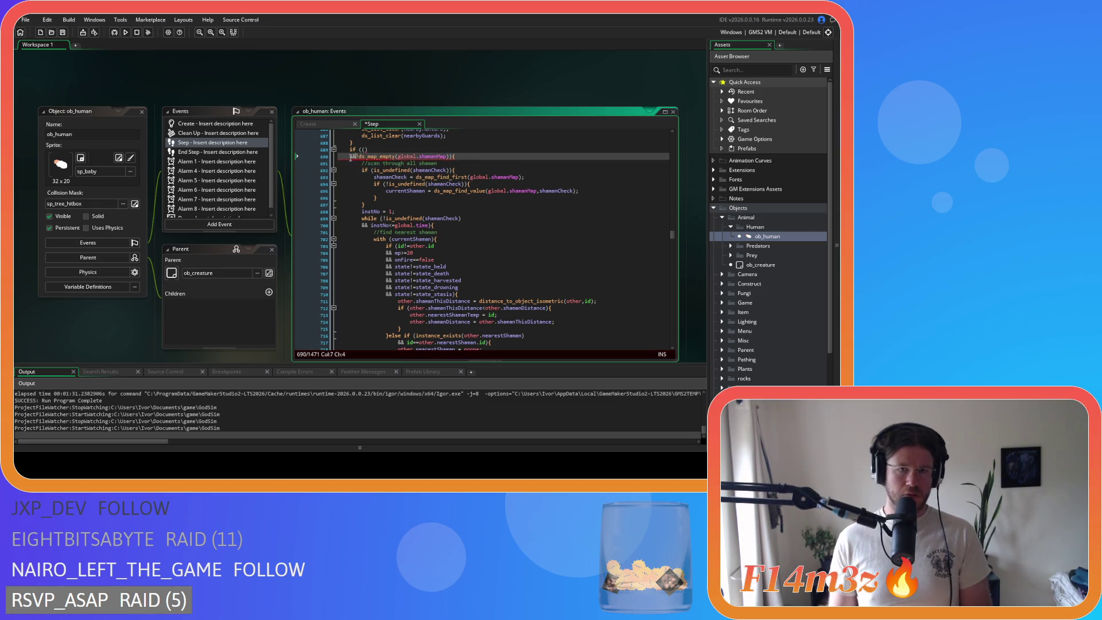
{"action": "left_click", "coordinate": [364, 149]}
Fill the group with hp<100 or diseaseMultiplier==0.5 or poison==true, then save the Step code.
{"action": "type", "text": "hp<100"}
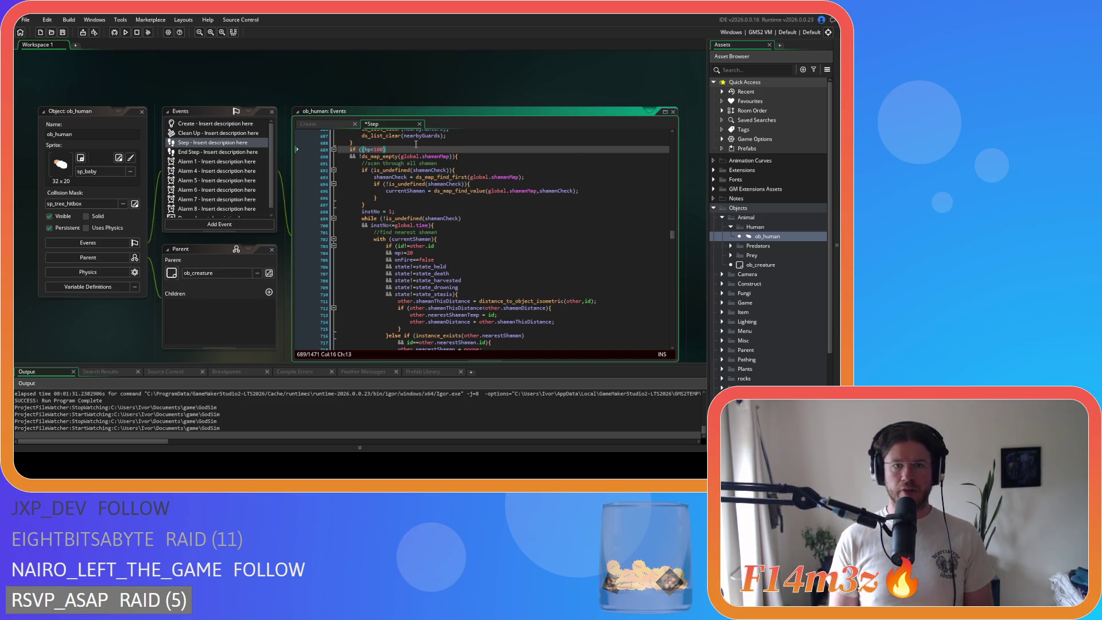
{"action": "key", "text": "Return"}
{"action": "type", "text": "or"}
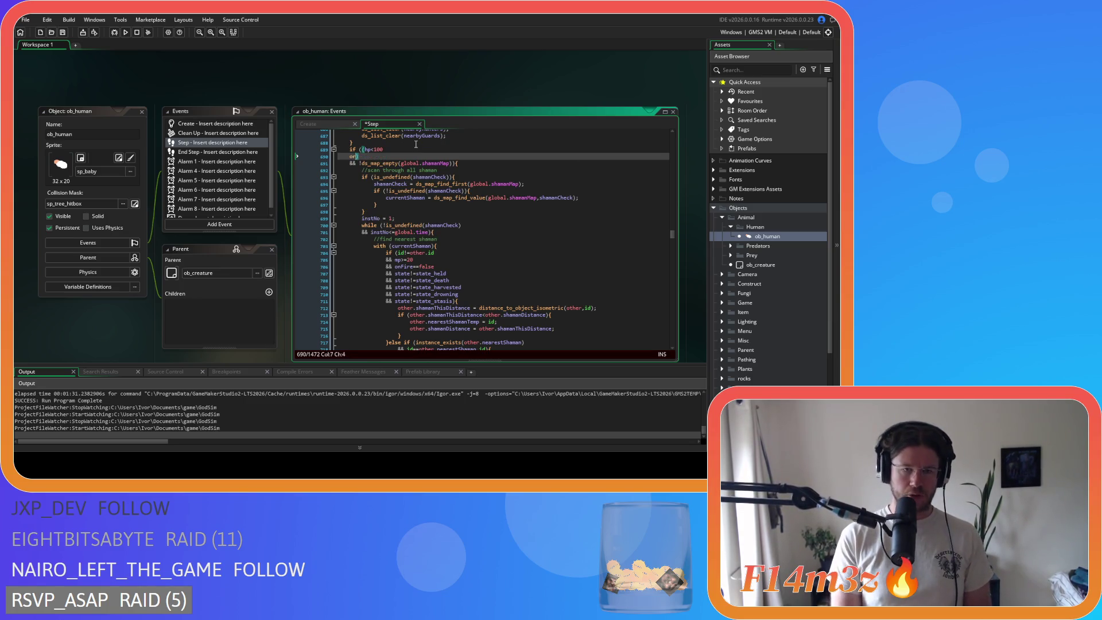
{"action": "type", "text": " disease"}
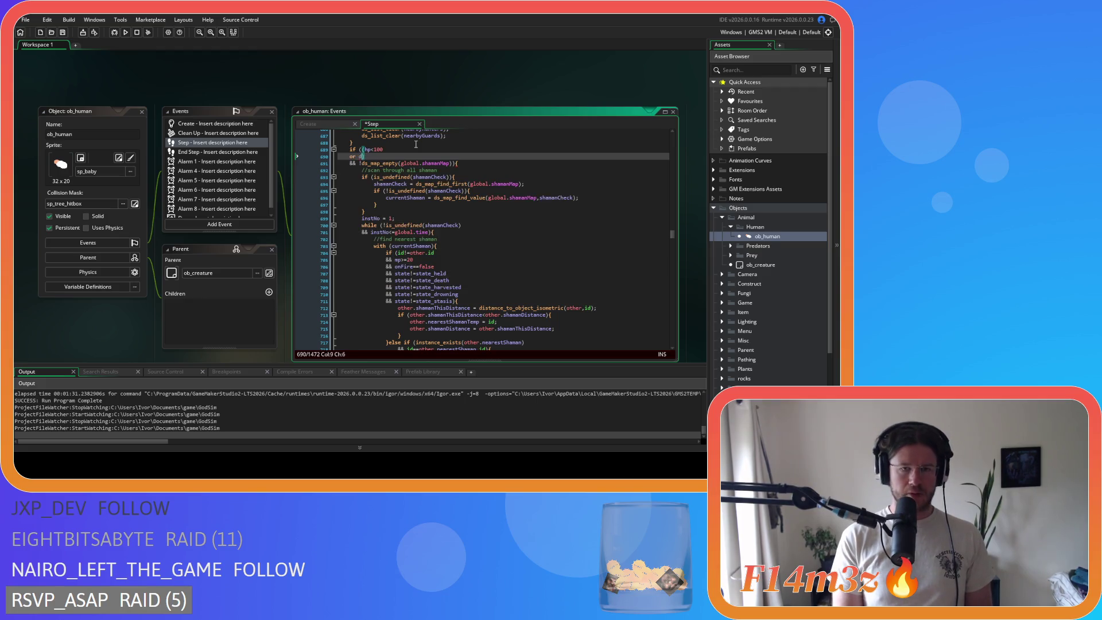
{"action": "key", "text": "Return"}
{"action": "type", "text": "==0.5)"}
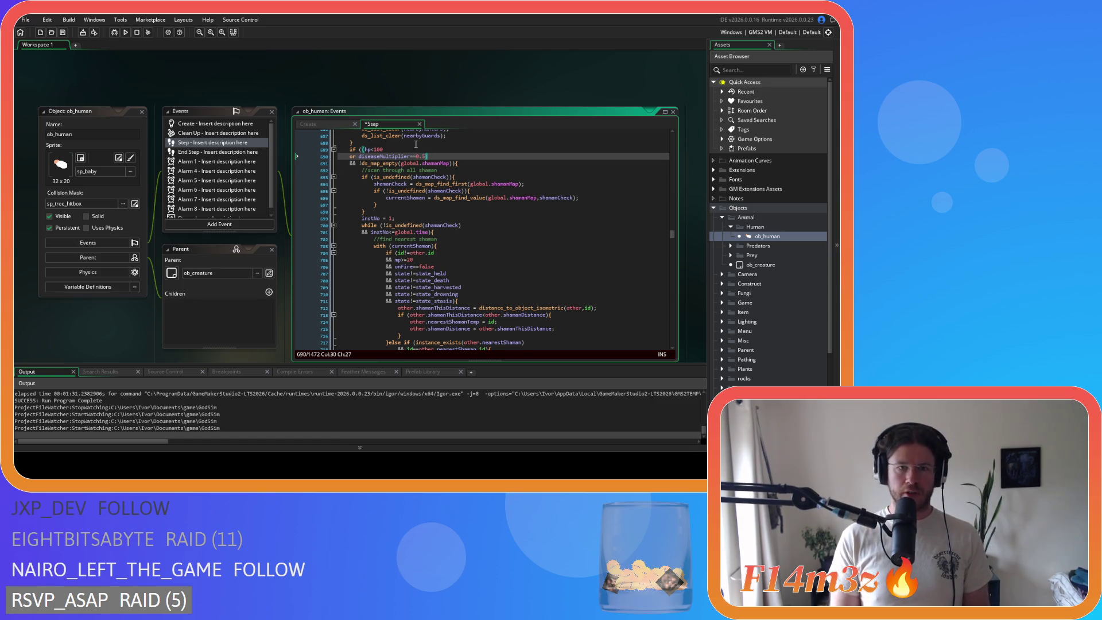
{"action": "key", "text": "Return"}
{"action": "type", "text": "or p"}
{"action": "type", "text": "oison=="}
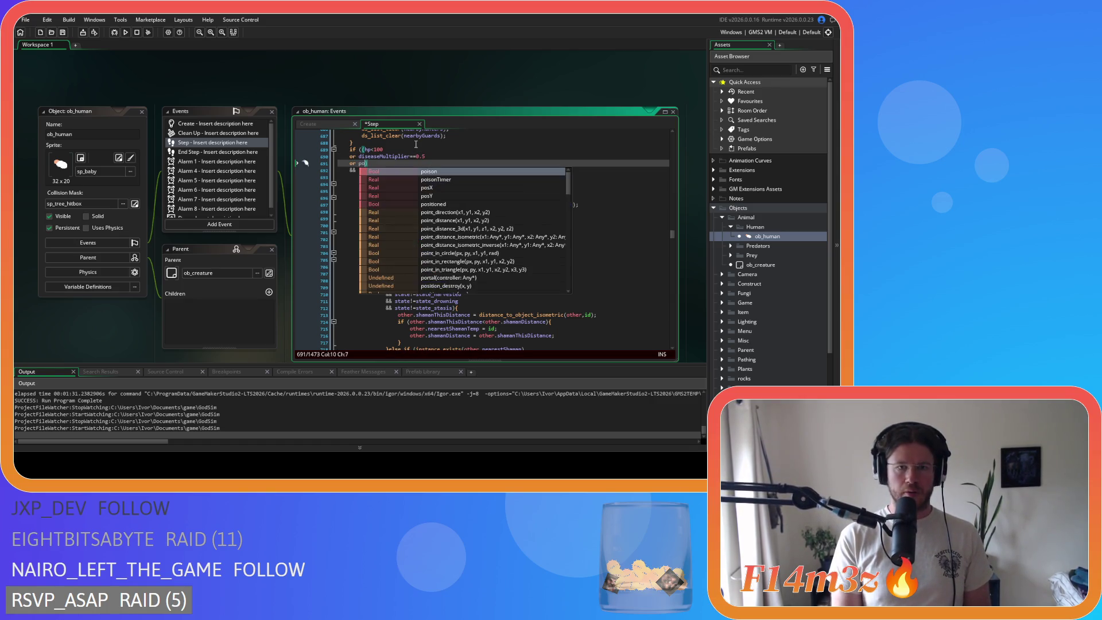
{"action": "type", "text": "true)"}
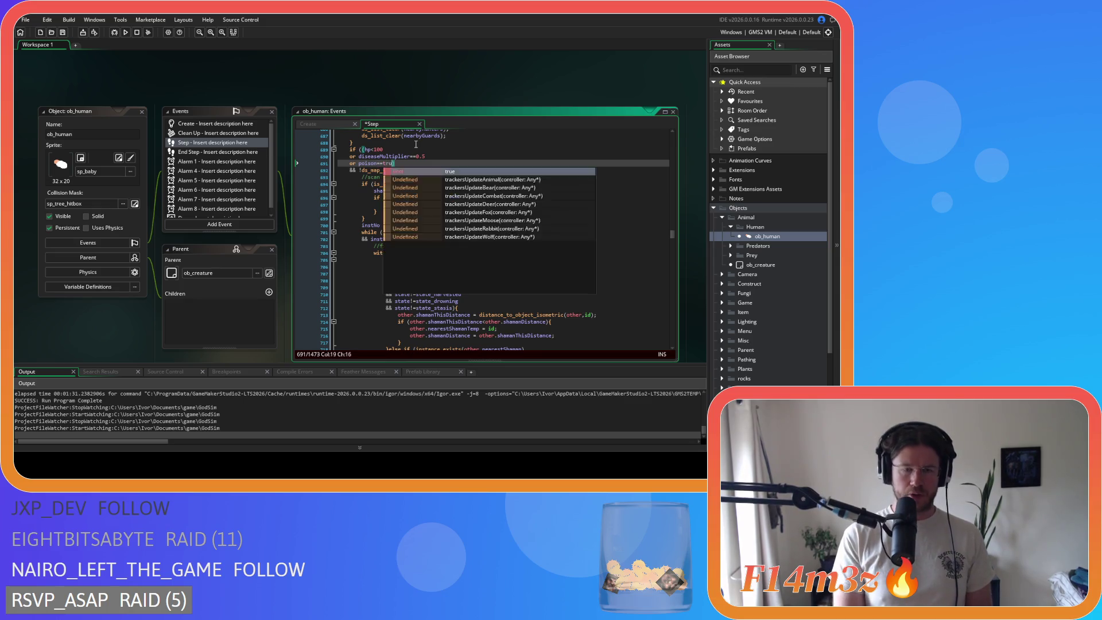
{"action": "key", "text": "ctrl+s"}
{"action": "scroll", "coordinate": [439, 218], "scroll_direction": "down", "scroll_amount": 4}
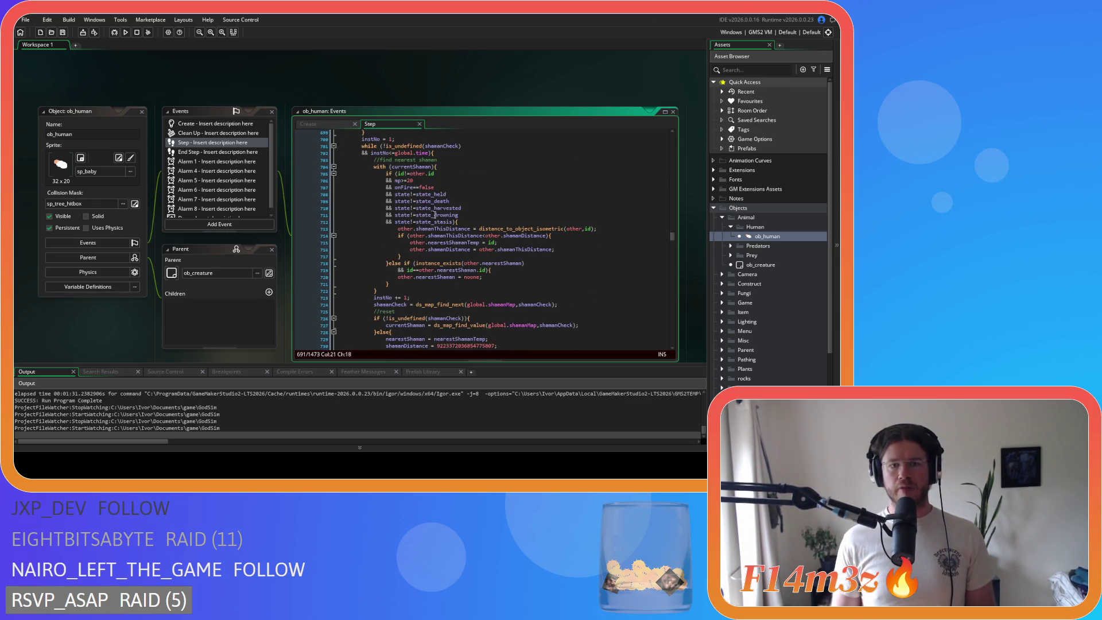
{"action": "scroll", "coordinate": [492, 282], "scroll_direction": "up", "scroll_amount": 2}
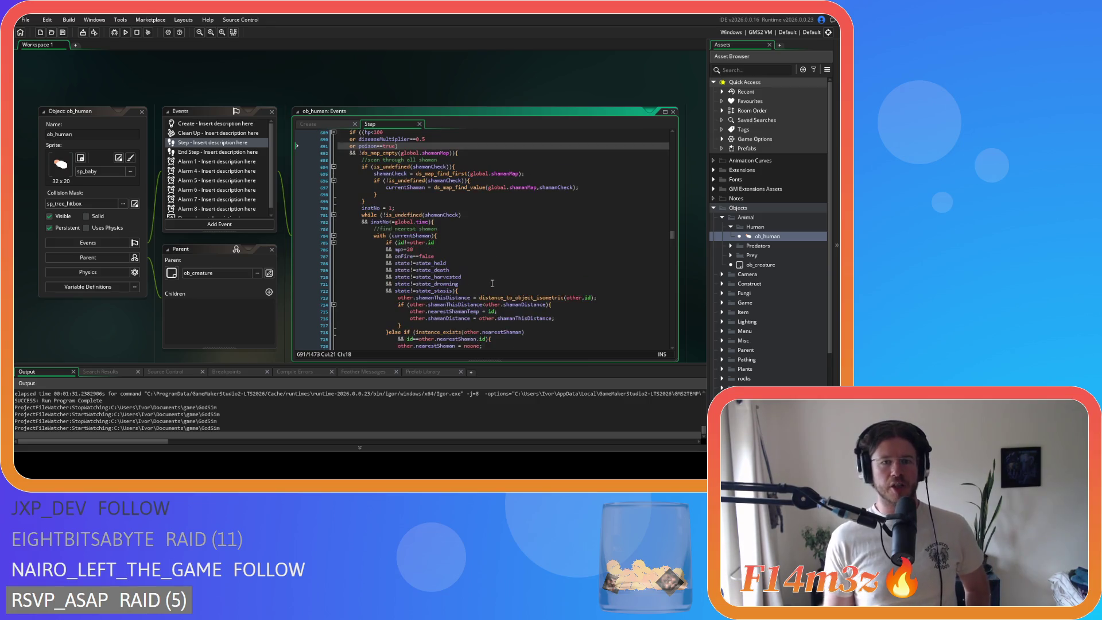
{"action": "scroll", "coordinate": [488, 290], "scroll_direction": "up", "scroll_amount": 4}
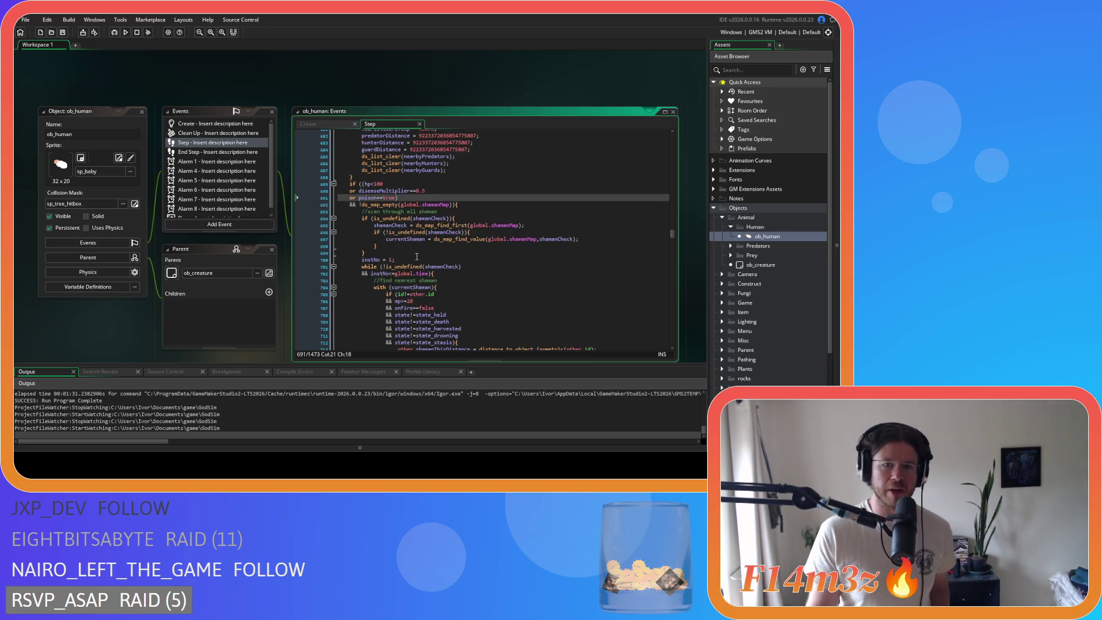
{"action": "left_click", "coordinate": [439, 260]}
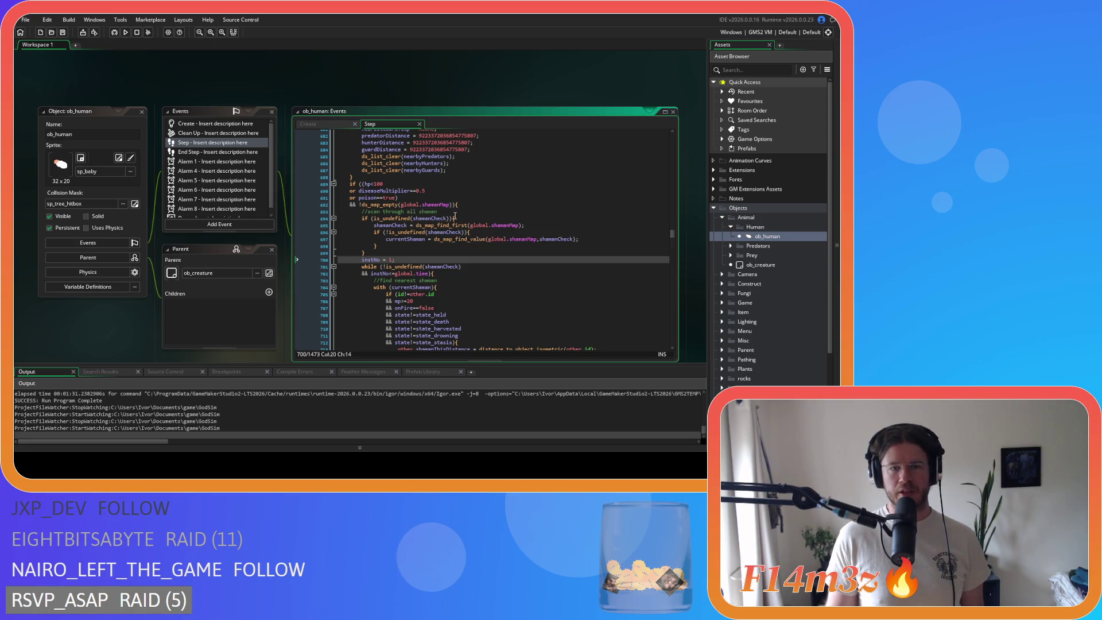
{"action": "left_click", "coordinate": [466, 205]}
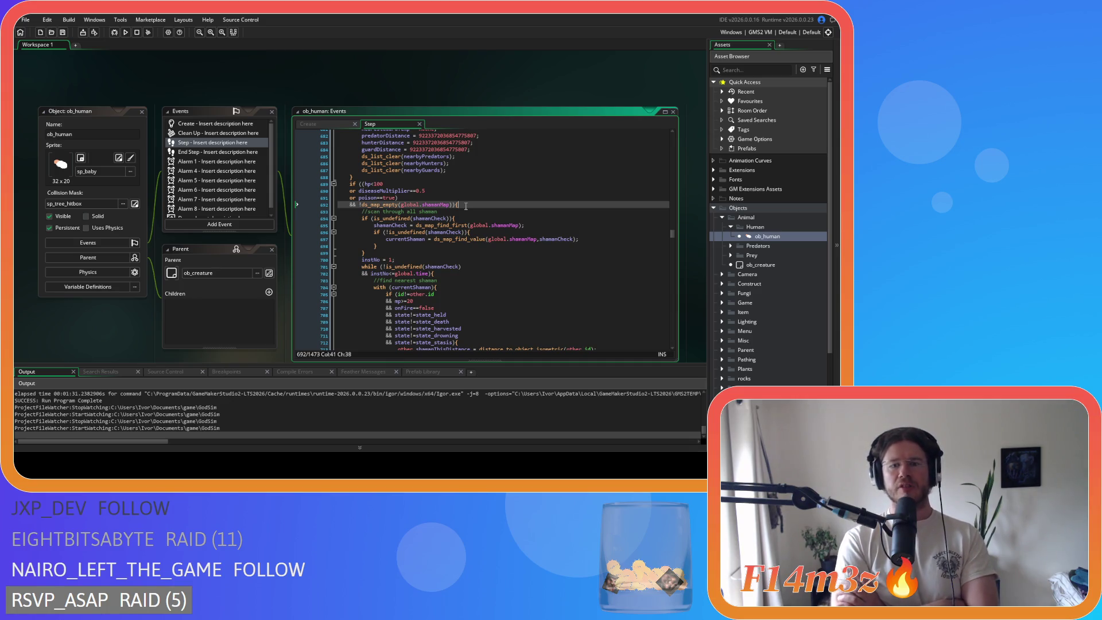
{"action": "scroll", "coordinate": [465, 206], "scroll_direction": "down", "scroll_amount": 3}
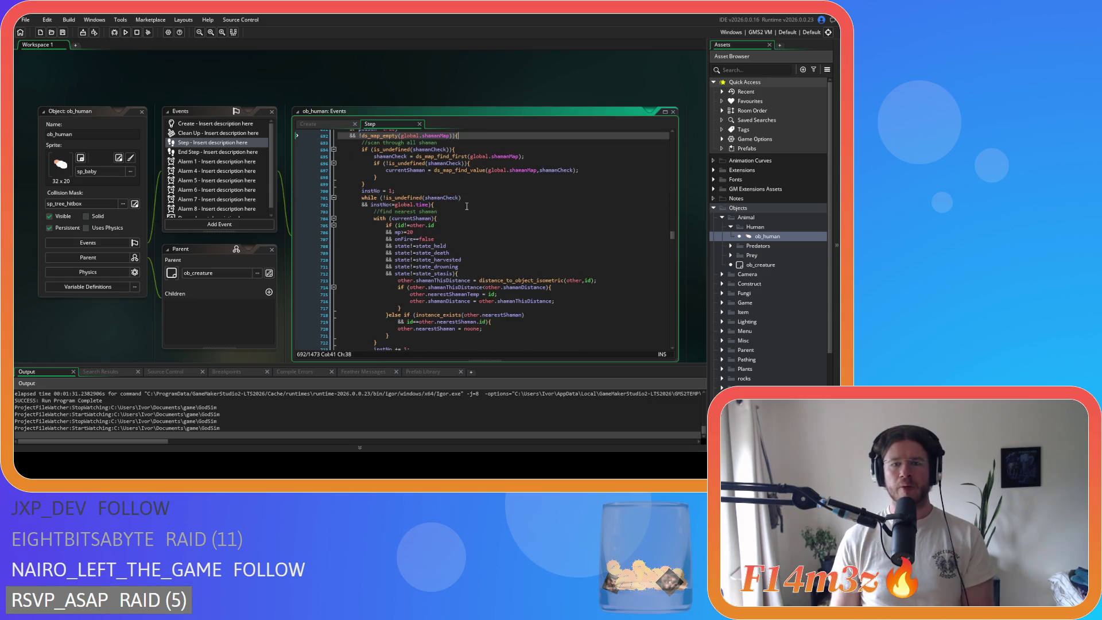
{"action": "left_click", "coordinate": [454, 294]}
{"action": "scroll", "coordinate": [457, 298], "scroll_direction": "up", "scroll_amount": 3}
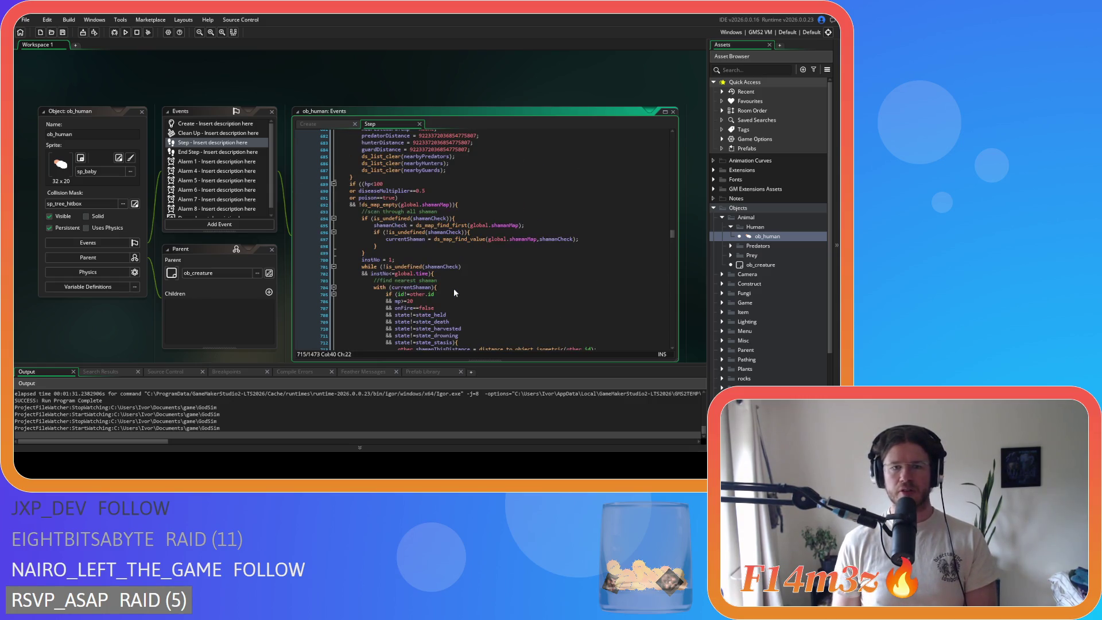
{"action": "left_click", "coordinate": [382, 185]}
{"action": "left_click", "coordinate": [388, 191]}
{"action": "left_click", "coordinate": [402, 198]}
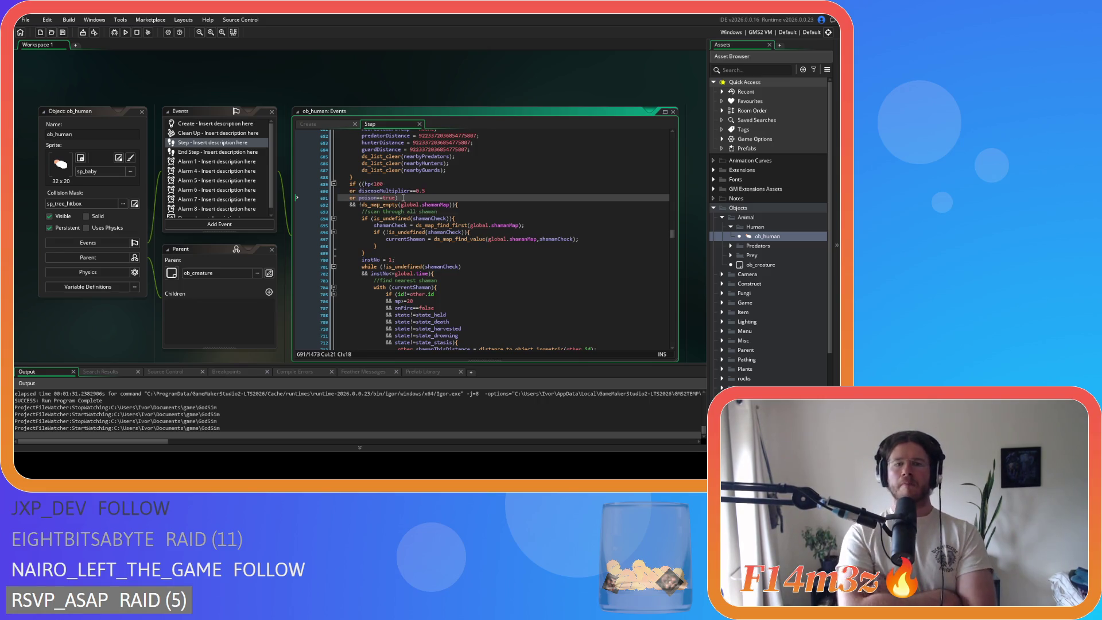